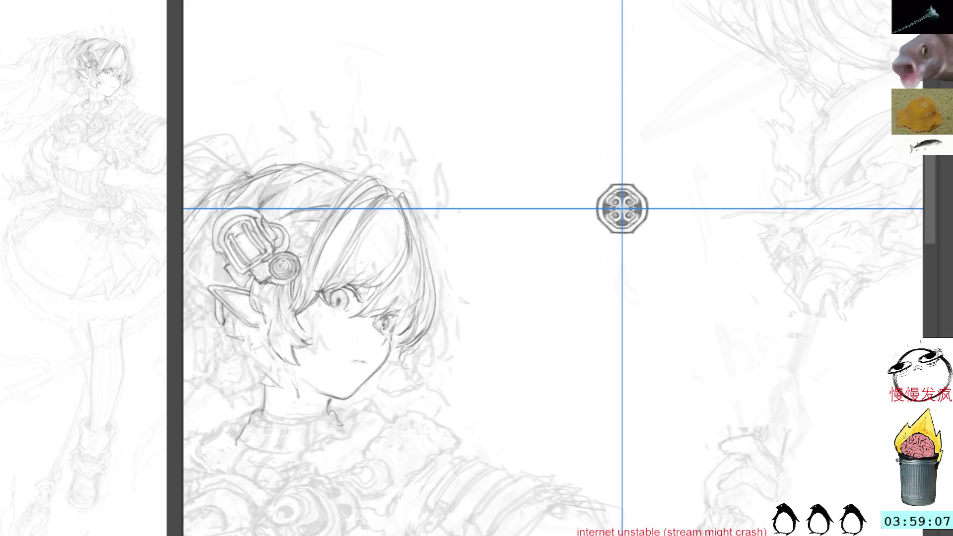
Lasso and copy the round octagonal emblem, then erase the spiral ornament beside the hair clip.
{"action": "left_click_drag", "start_coordinate": [625, 147], "coordinate": [659, 238]}
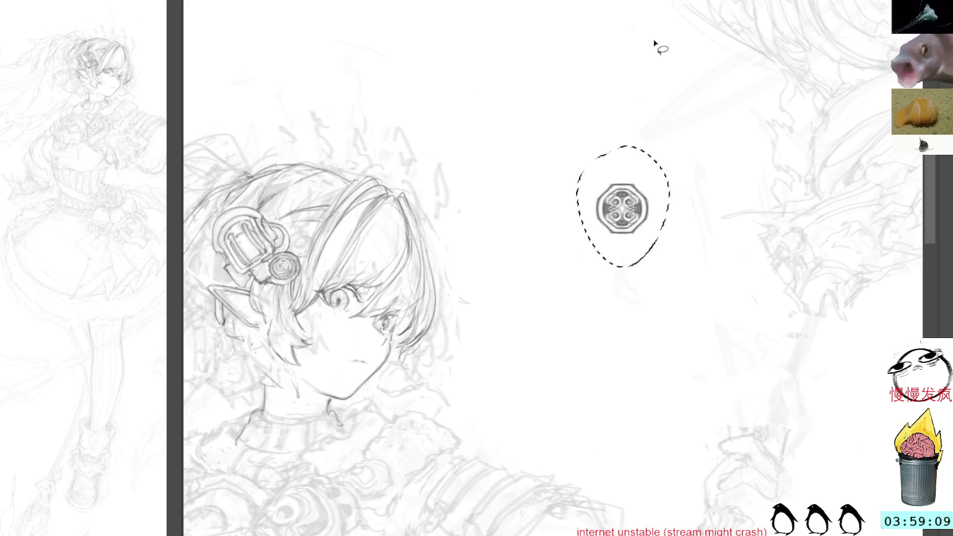
{"action": "key", "text": "ctrl+d"}
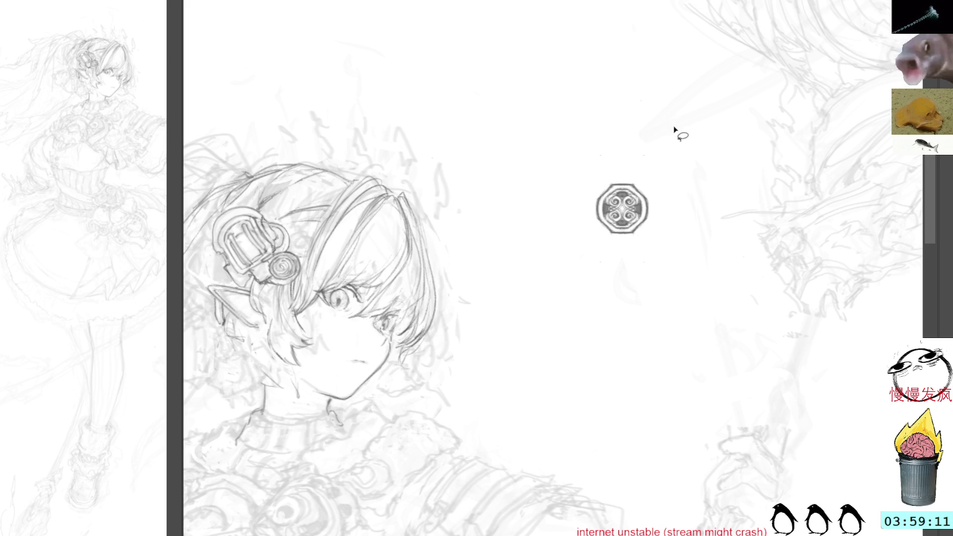
{"action": "scroll", "coordinate": [467, 119], "scroll_direction": "left", "scroll_amount": 8}
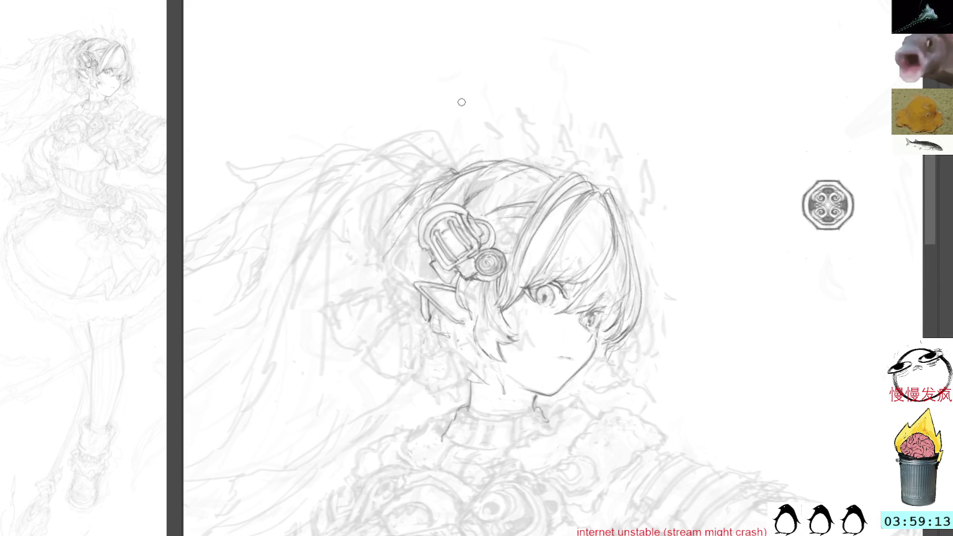
{"action": "left_click_drag", "start_coordinate": [480, 262], "coordinate": [505, 268]}
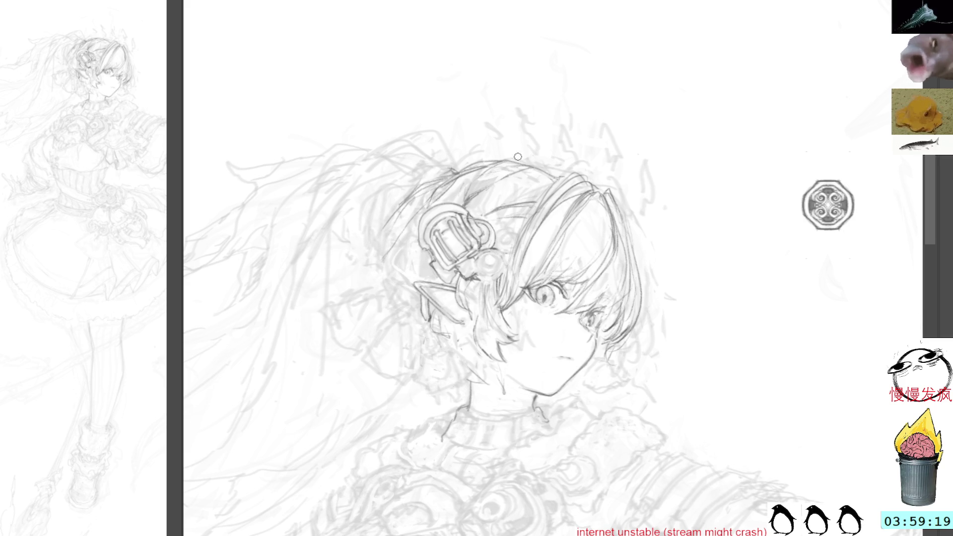
Paste the emblem, then move, shrink and keep it upright over the hair clip.
{"action": "key", "text": "ctrl+v"}
{"action": "mouse_move", "coordinate": [559, 242]}
{"action": "left_mouse_down"}
{"action": "mouse_move", "coordinate": [498, 240]}
{"action": "mouse_move", "coordinate": [484, 255]}
{"action": "mouse_move", "coordinate": [493, 261]}
{"action": "left_mouse_up"}
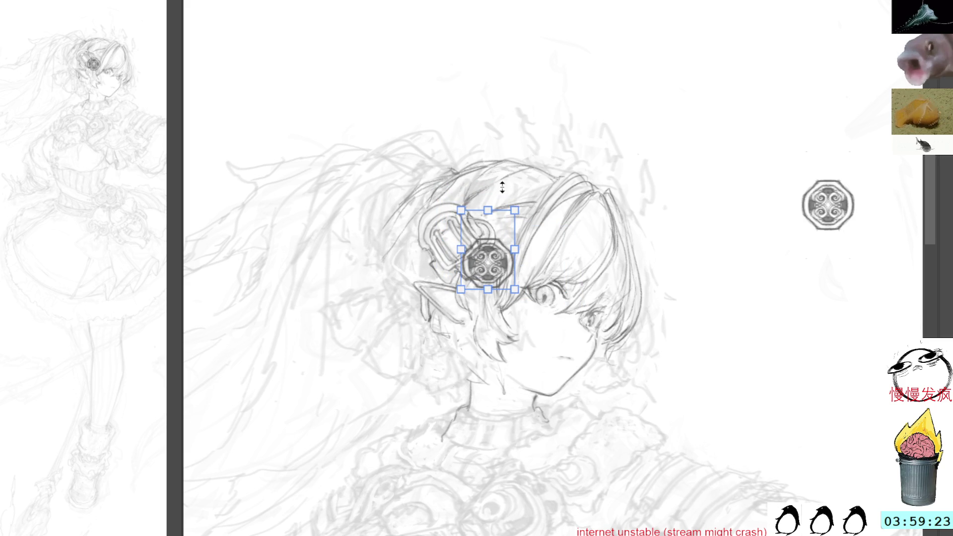
{"action": "mouse_move", "coordinate": [512, 209]}
{"action": "left_mouse_down"}
{"action": "mouse_move", "coordinate": [506, 229]}
{"action": "mouse_move", "coordinate": [535, 165]}
{"action": "mouse_move", "coordinate": [581, 233]}
{"action": "mouse_move", "coordinate": [561, 182]}
{"action": "left_mouse_up"}
{"action": "left_click_drag", "start_coordinate": [480, 254], "coordinate": [493, 245]}
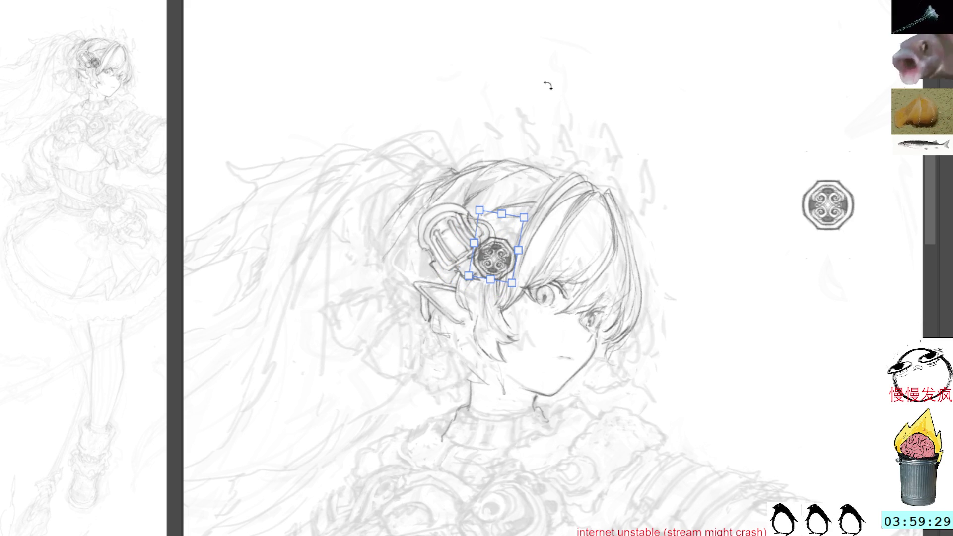
{"action": "key", "text": "ctrl+z"}
{"action": "key", "text": "ctrl+z"}
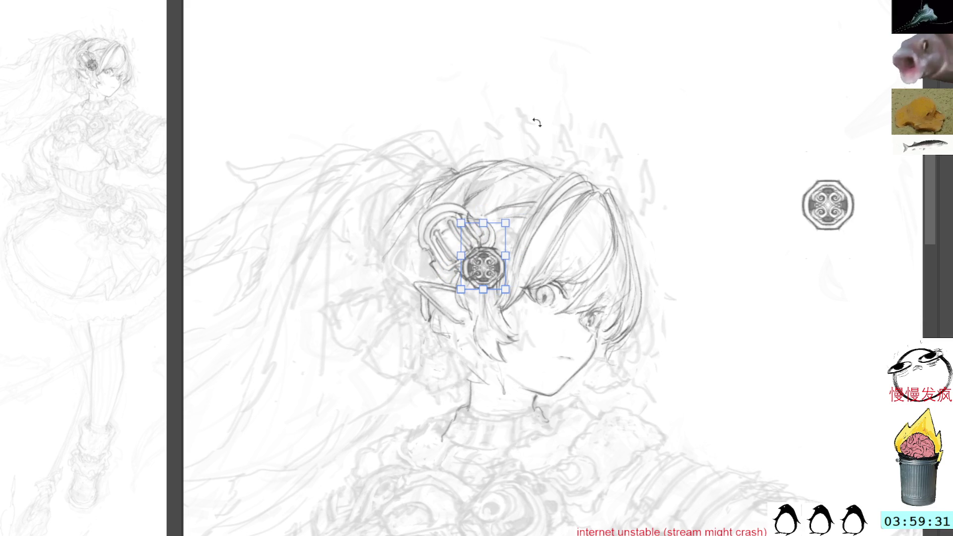
{"action": "mouse_move", "coordinate": [487, 268]}
{"action": "left_mouse_down"}
{"action": "mouse_move", "coordinate": [510, 238]}
{"action": "mouse_move", "coordinate": [493, 267]}
{"action": "left_mouse_up"}
{"action": "left_click_drag", "start_coordinate": [491, 205], "coordinate": [489, 228]}
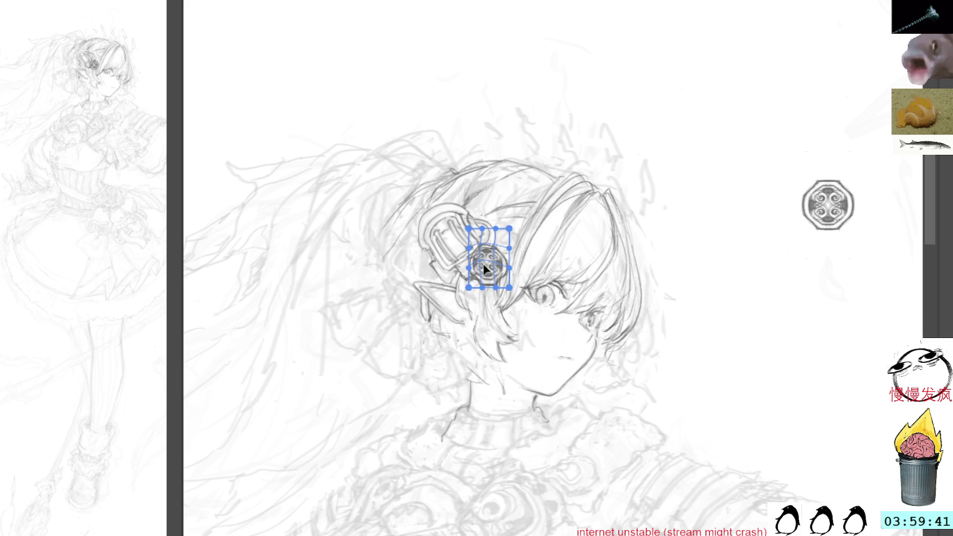
{"action": "key", "text": "ctrl+z"}
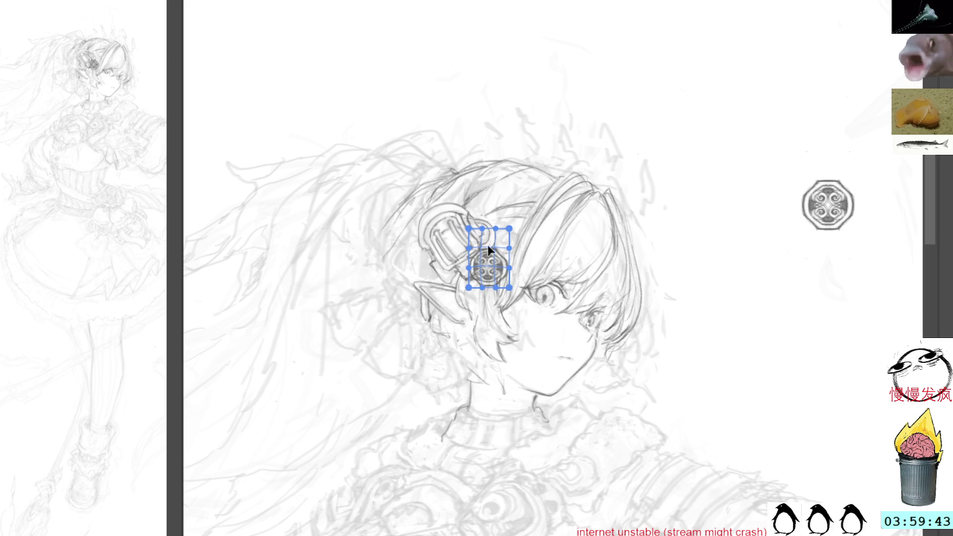
{"action": "key", "text": "Return"}
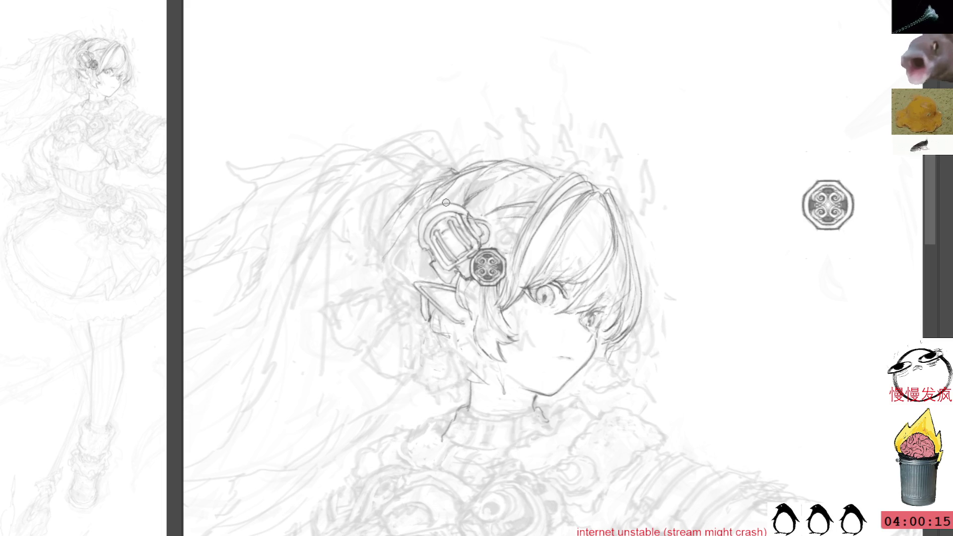
Pencil dark hair strands under the ear ornament, then discard an accidentally pasted duplicate emblem.
{"action": "mouse_move", "coordinate": [484, 286]}
{"action": "left_mouse_down"}
{"action": "mouse_move", "coordinate": [486, 313]}
{"action": "mouse_move", "coordinate": [475, 322]}
{"action": "mouse_move", "coordinate": [489, 353]}
{"action": "left_mouse_up"}
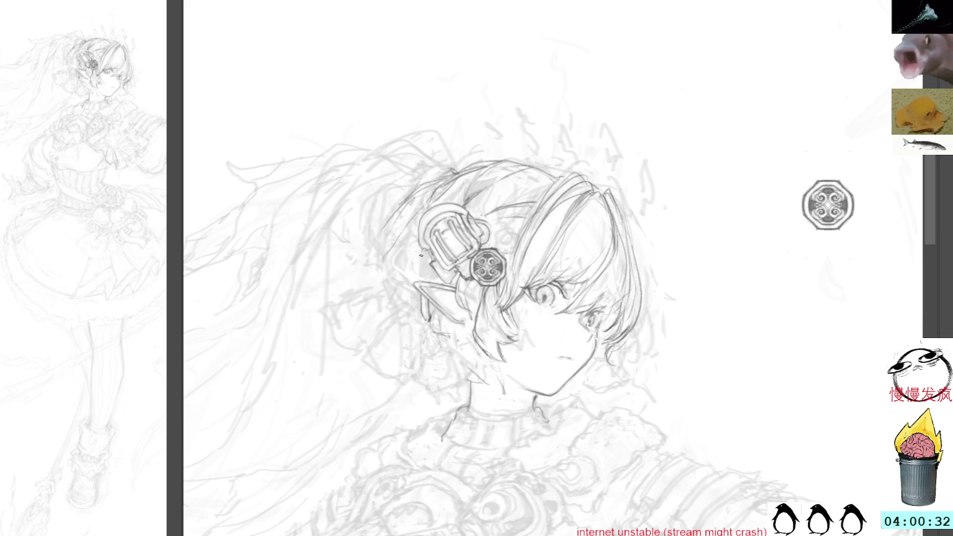
{"action": "left_click_drag", "start_coordinate": [410, 326], "coordinate": [435, 332]}
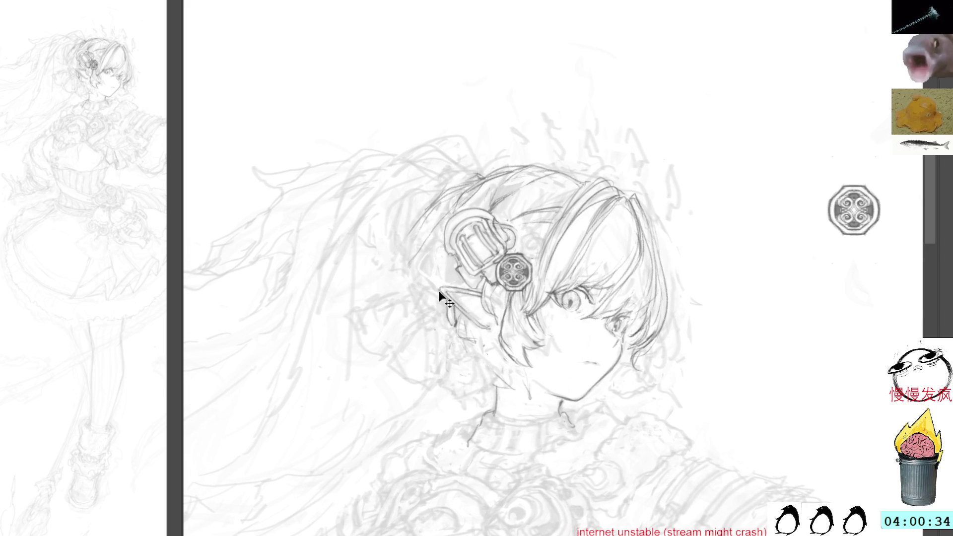
{"action": "key", "text": "ctrl+v"}
{"action": "key", "text": "ctrl+t"}
{"action": "left_click_drag", "start_coordinate": [518, 282], "coordinate": [388, 313]}
{"action": "key", "text": "Escape"}
{"action": "key", "text": "ctrl+z"}
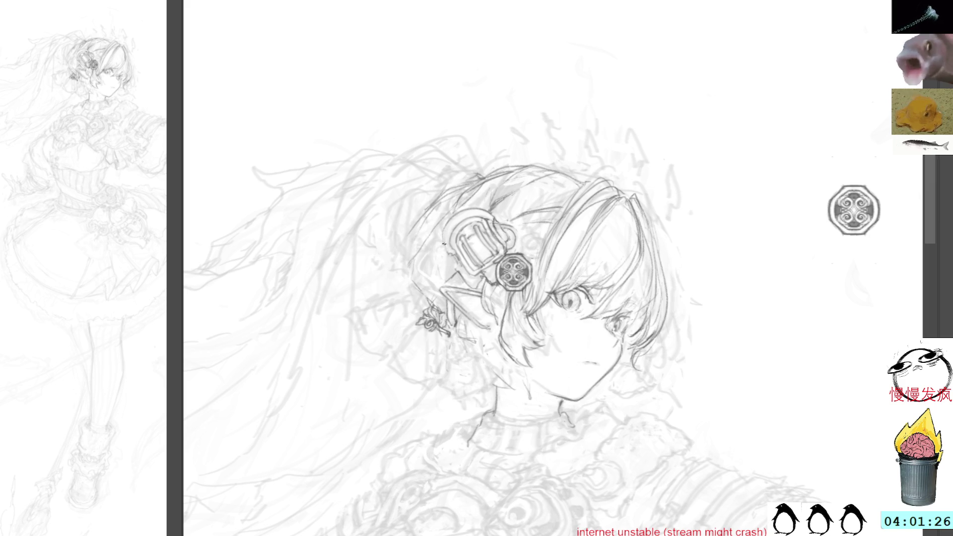
Pencil over the side hair strands and add detail lines inside the rectangular hair clip.
{"action": "mouse_move", "coordinate": [442, 248]}
{"action": "left_mouse_down"}
{"action": "mouse_move", "coordinate": [431, 277]}
{"action": "mouse_move", "coordinate": [440, 288]}
{"action": "left_mouse_up"}
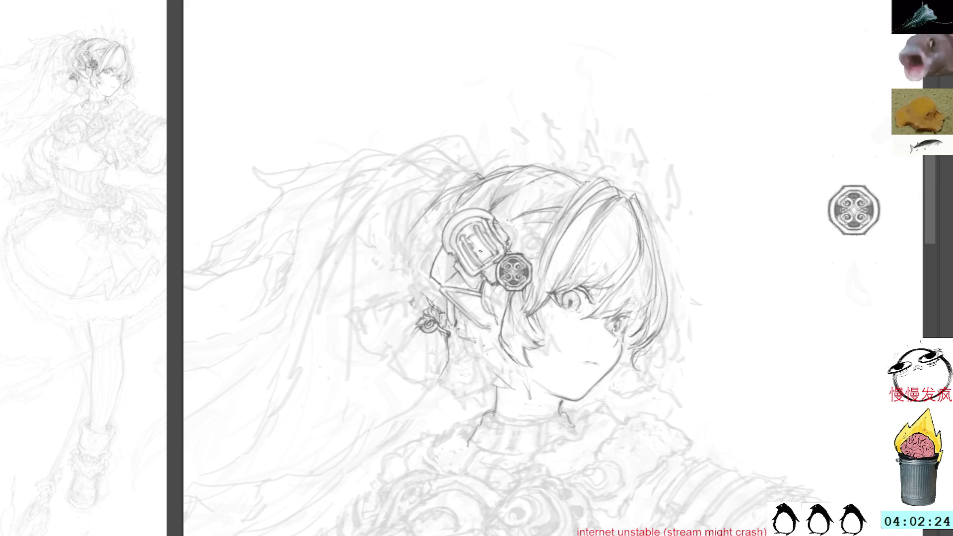
{"action": "mouse_move", "coordinate": [472, 240]}
{"action": "left_mouse_down"}
{"action": "mouse_move", "coordinate": [487, 253]}
{"action": "mouse_move", "coordinate": [494, 243]}
{"action": "mouse_move", "coordinate": [484, 259]}
{"action": "left_mouse_up"}
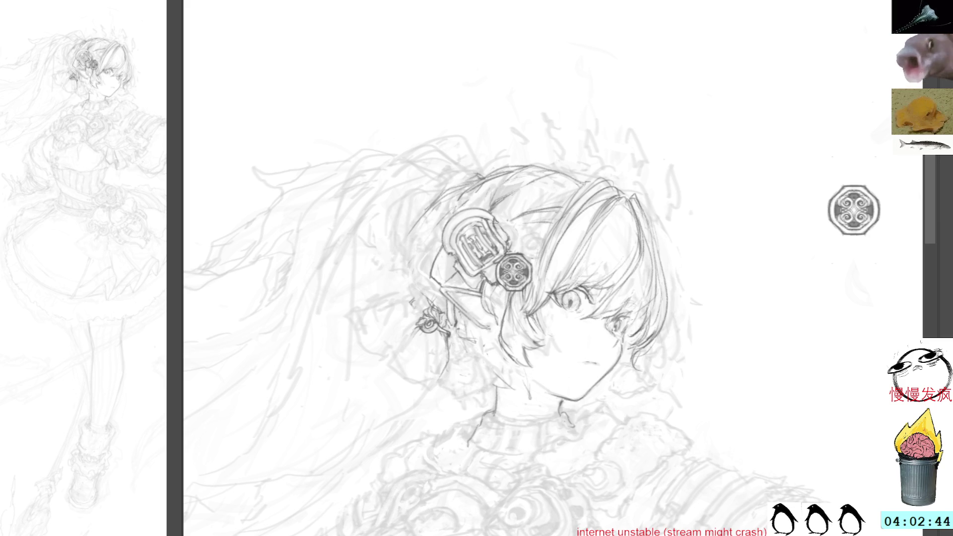
Magnify the reference image on the head, flip the canvas horizontally and pan up-left.
{"action": "left_click", "coordinate": [101, 66]}
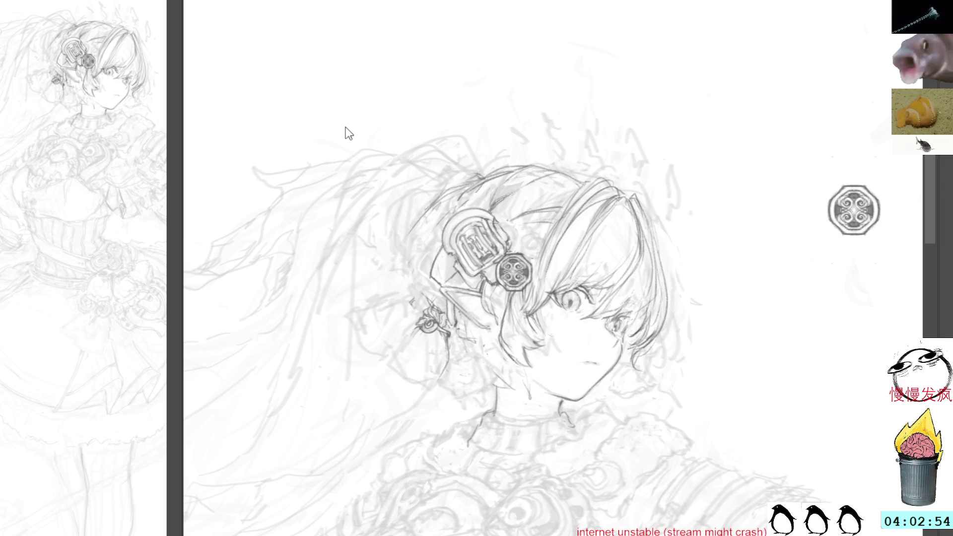
{"action": "key", "text": "h"}
{"action": "left_click_drag", "start_coordinate": [640, 204], "coordinate": [588, 171]}
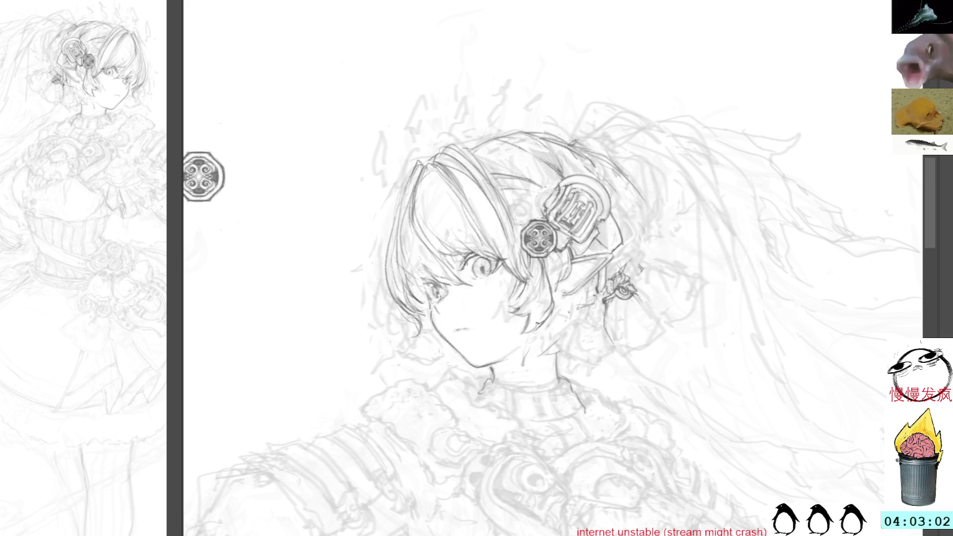
Rotate the canvas view while sketching short lines along the neck, chin and jaw.
{"action": "key", "text": "-"}
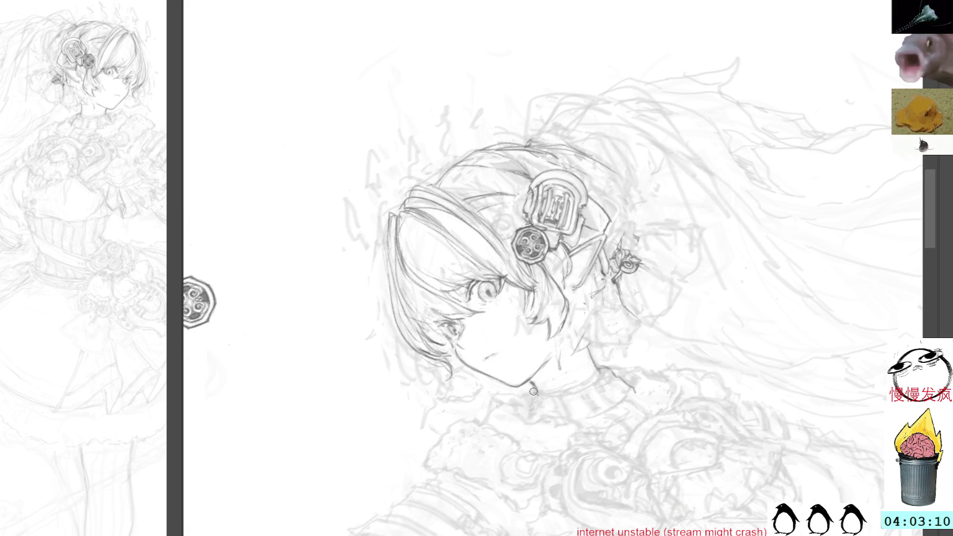
{"action": "left_click_drag", "start_coordinate": [534, 392], "coordinate": [532, 408]}
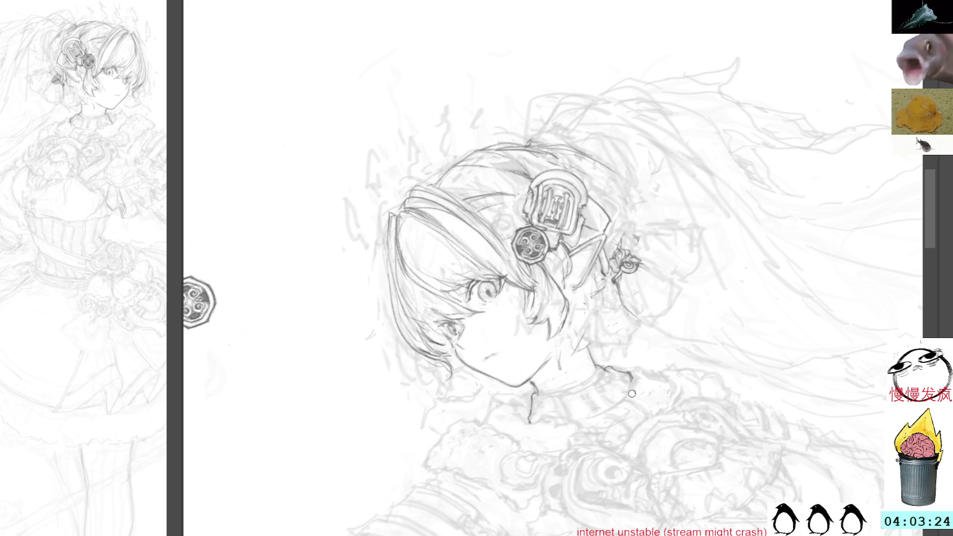
{"action": "mouse_move", "coordinate": [659, 280]}
{"action": "left_mouse_down"}
{"action": "mouse_move", "coordinate": [615, 204]}
{"action": "mouse_move", "coordinate": [700, 219]}
{"action": "mouse_move", "coordinate": [634, 109]}
{"action": "mouse_move", "coordinate": [570, 309]}
{"action": "left_mouse_up"}
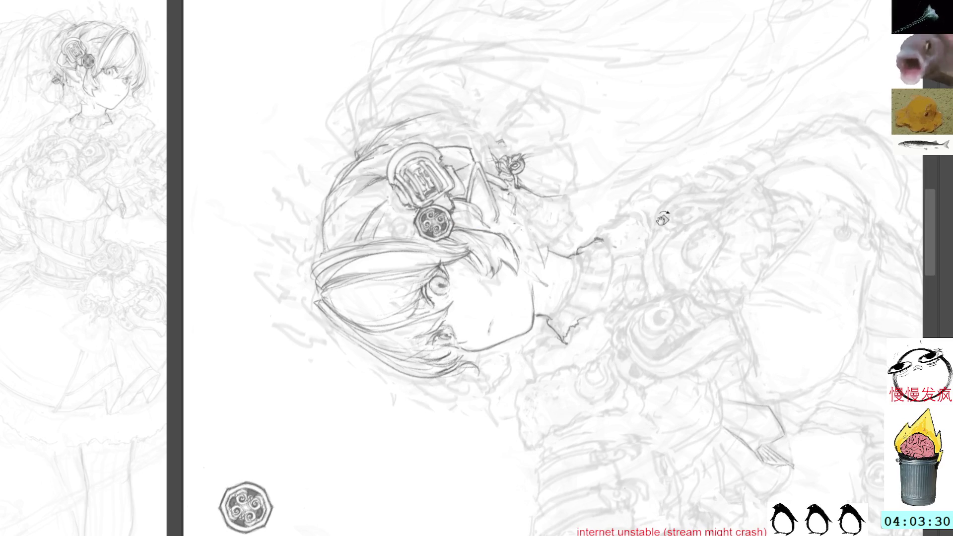
{"action": "left_click_drag", "start_coordinate": [561, 337], "coordinate": [600, 323]}
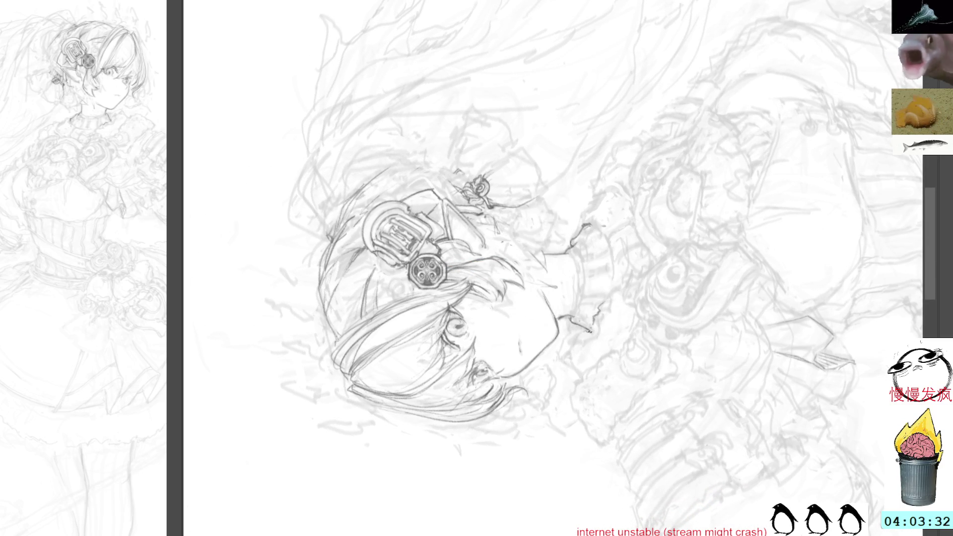
{"action": "mouse_move", "coordinate": [571, 327]}
{"action": "left_mouse_down"}
{"action": "mouse_move", "coordinate": [558, 355]}
{"action": "mouse_move", "coordinate": [581, 376]}
{"action": "left_mouse_up"}
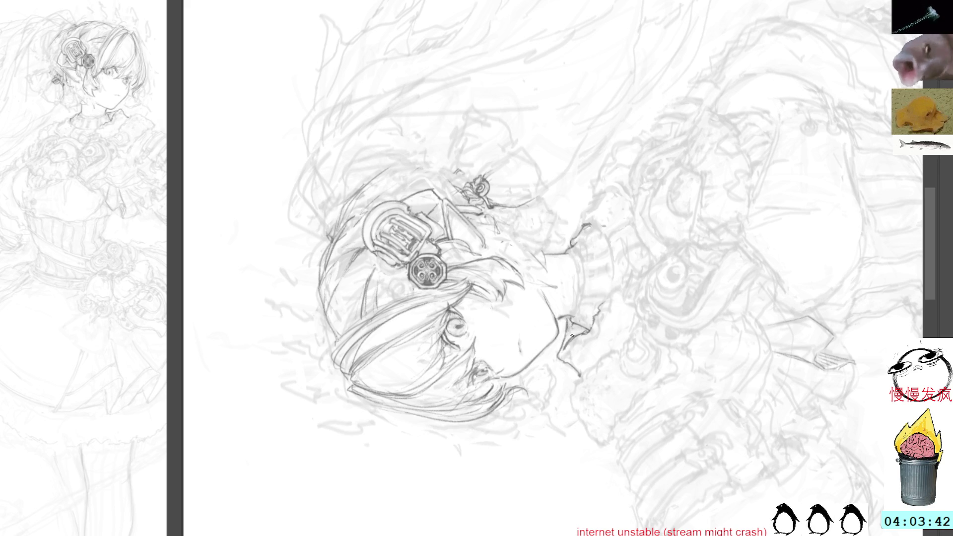
{"action": "left_click_drag", "start_coordinate": [572, 330], "coordinate": [595, 339]}
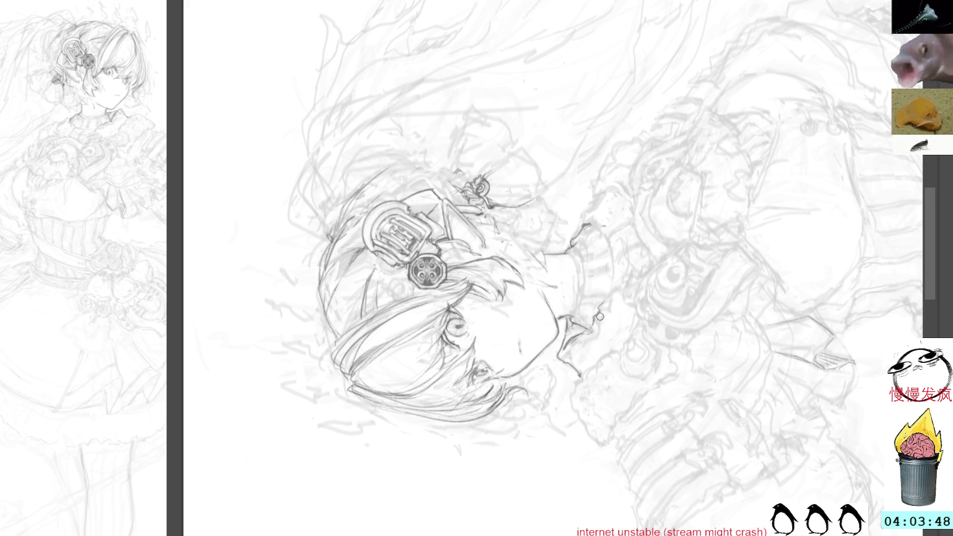
{"action": "mouse_move", "coordinate": [650, 53]}
{"action": "left_mouse_down"}
{"action": "mouse_move", "coordinate": [720, 217]}
{"action": "mouse_move", "coordinate": [693, 226]}
{"action": "left_mouse_up"}
{"action": "left_click_drag", "start_coordinate": [594, 263], "coordinate": [608, 251]}
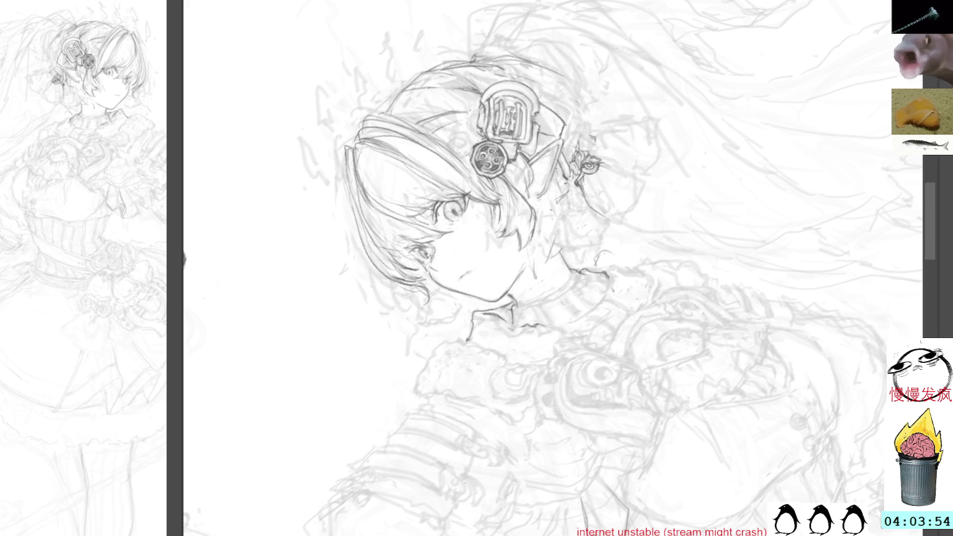
{"action": "key", "text": "End"}
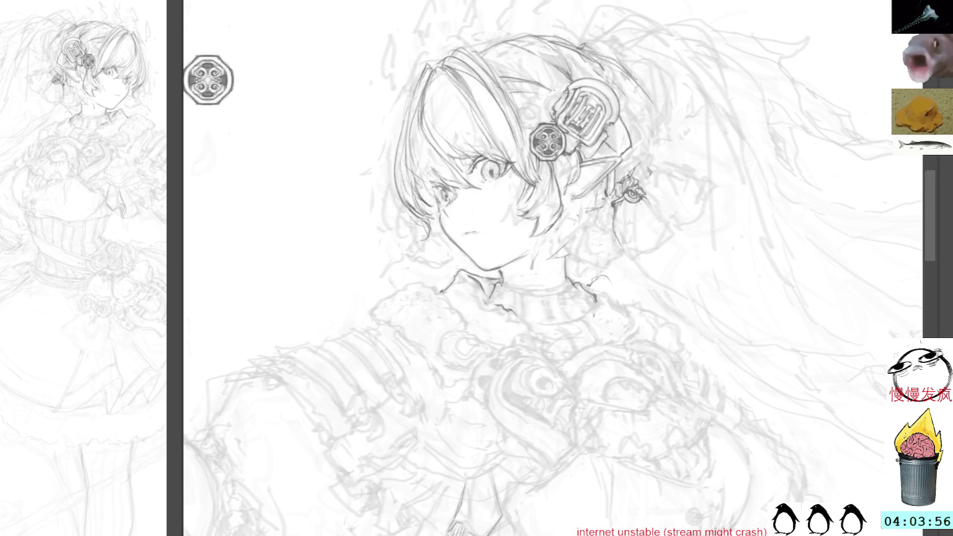
Clear a small lassoed patch by the collar and draw the right neck-to-shoulder line.
{"action": "key", "text": "m"}
{"action": "left_click_drag", "start_coordinate": [600, 313], "coordinate": [595, 281]}
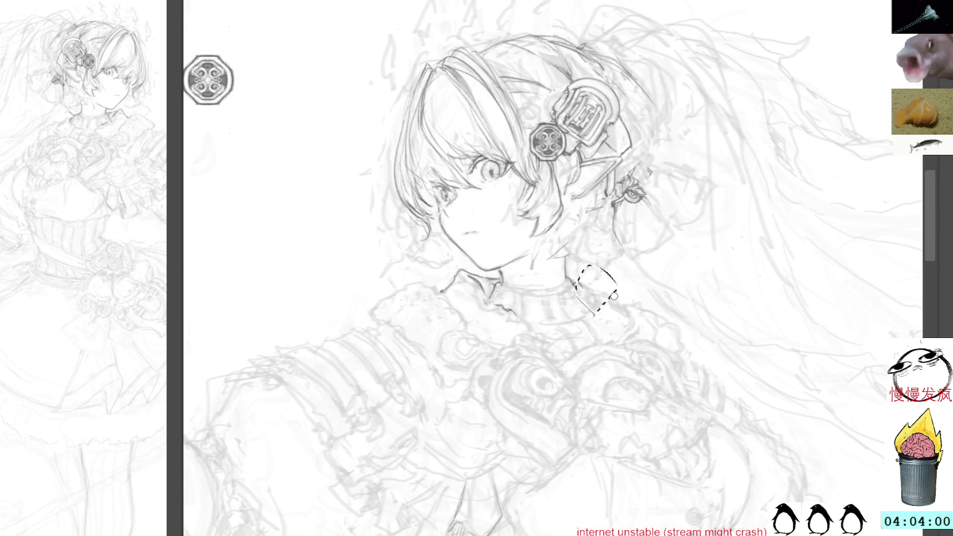
{"action": "key", "text": "ctrl+d"}
{"action": "key", "text": "b"}
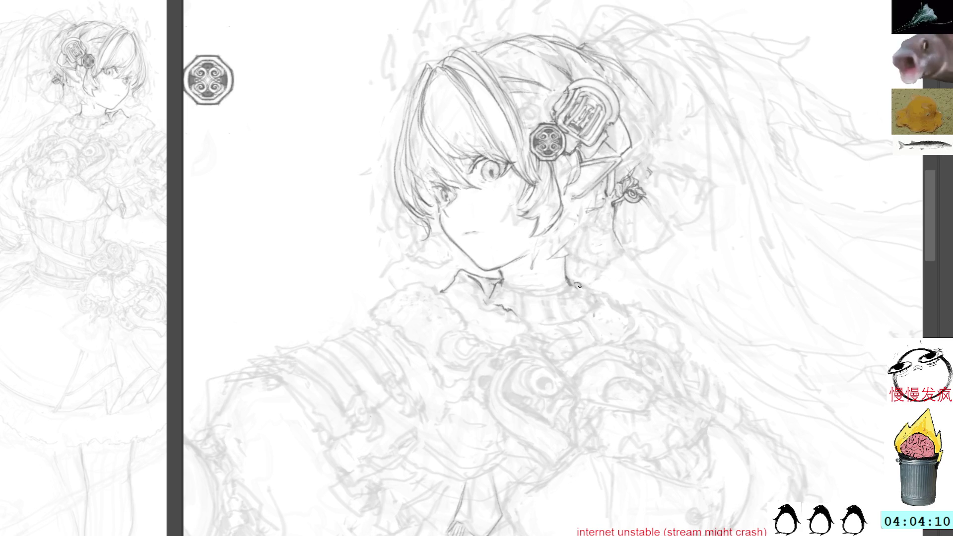
{"action": "left_click_drag", "start_coordinate": [580, 288], "coordinate": [594, 306]}
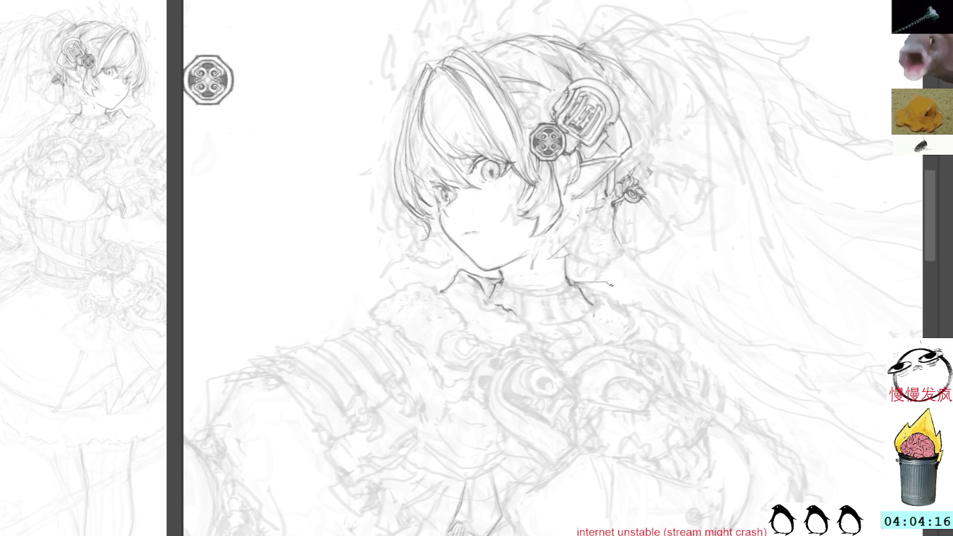
{"action": "left_click_drag", "start_coordinate": [607, 283], "coordinate": [625, 319]}
{"action": "mouse_move", "coordinate": [598, 288]}
{"action": "left_mouse_down"}
{"action": "mouse_move", "coordinate": [584, 315]}
{"action": "mouse_move", "coordinate": [593, 307]}
{"action": "left_mouse_up"}
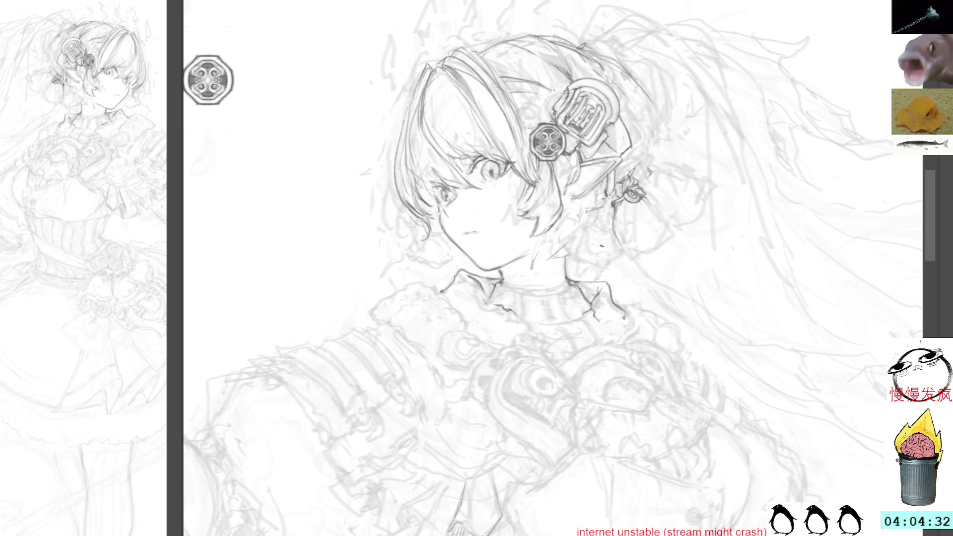
Draw the scalloped edge of the fluffy fur collar and start outlining the crescent brooch.
{"action": "scroll", "coordinate": [434, 172], "scroll_direction": "down", "scroll_amount": 2}
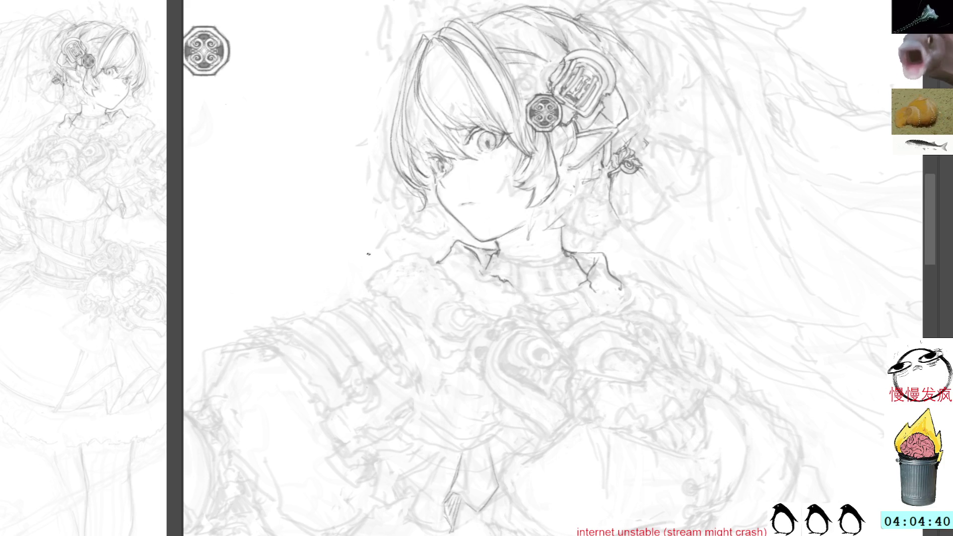
{"action": "mouse_move", "coordinate": [367, 276]}
{"action": "left_mouse_down"}
{"action": "mouse_move", "coordinate": [373, 295]}
{"action": "mouse_move", "coordinate": [367, 285]}
{"action": "mouse_move", "coordinate": [381, 266]}
{"action": "mouse_move", "coordinate": [408, 248]}
{"action": "mouse_move", "coordinate": [435, 252]}
{"action": "mouse_move", "coordinate": [427, 245]}
{"action": "left_mouse_up"}
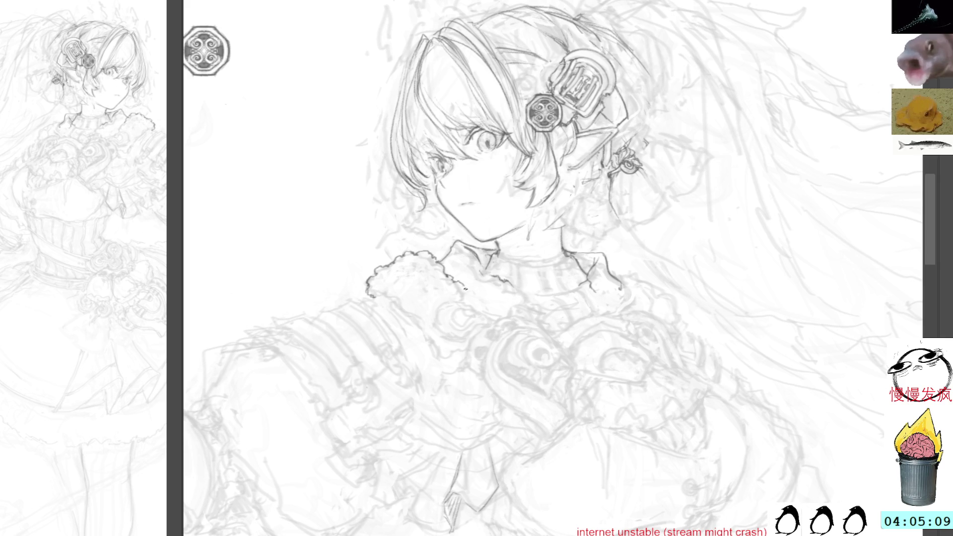
{"action": "mouse_move", "coordinate": [453, 304]}
{"action": "left_mouse_down"}
{"action": "mouse_move", "coordinate": [440, 307]}
{"action": "mouse_move", "coordinate": [436, 329]}
{"action": "mouse_move", "coordinate": [465, 338]}
{"action": "mouse_move", "coordinate": [492, 322]}
{"action": "mouse_move", "coordinate": [453, 302]}
{"action": "mouse_move", "coordinate": [437, 328]}
{"action": "mouse_move", "coordinate": [463, 341]}
{"action": "mouse_move", "coordinate": [490, 317]}
{"action": "left_mouse_up"}
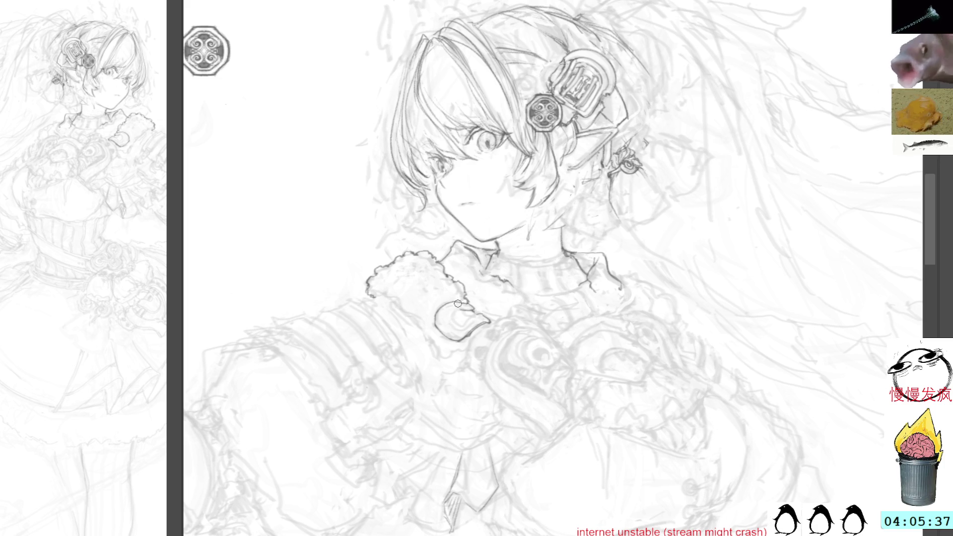
Add and darken the brooch's inner crescent curve, then extend the sleeve line rightward.
{"action": "mouse_move", "coordinate": [458, 310]}
{"action": "left_mouse_down"}
{"action": "mouse_move", "coordinate": [448, 318]}
{"action": "mouse_move", "coordinate": [454, 327]}
{"action": "left_mouse_up"}
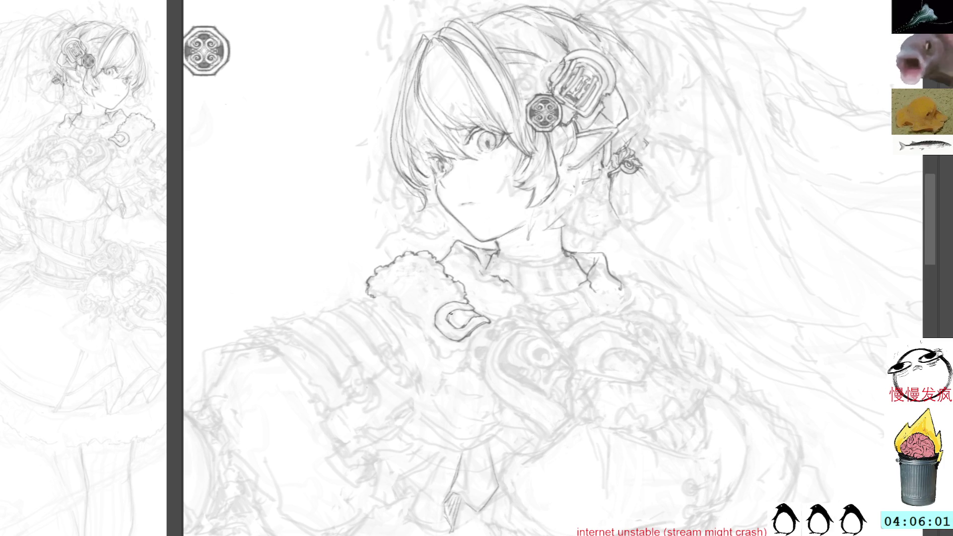
{"action": "left_click_drag", "start_coordinate": [443, 315], "coordinate": [449, 322]}
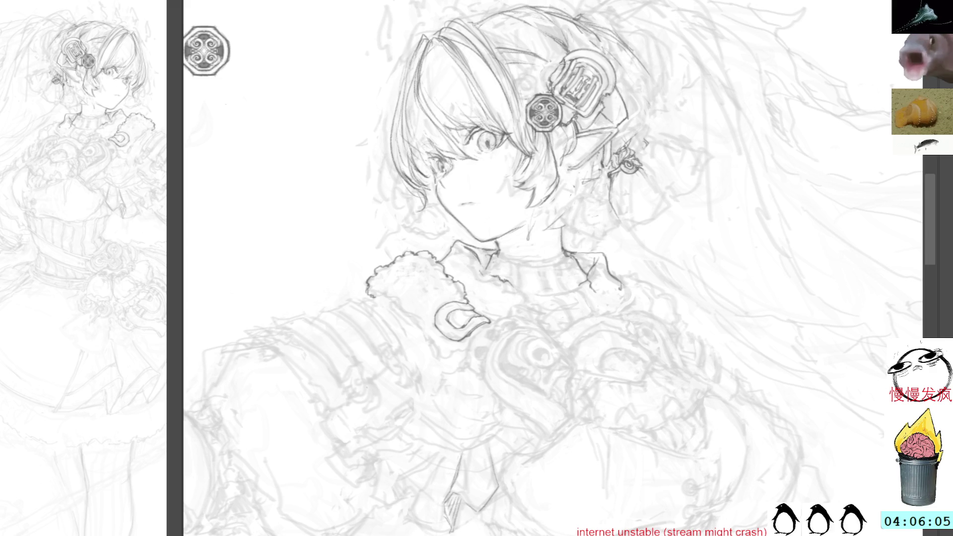
{"action": "left_click_drag", "start_coordinate": [472, 370], "coordinate": [485, 376]}
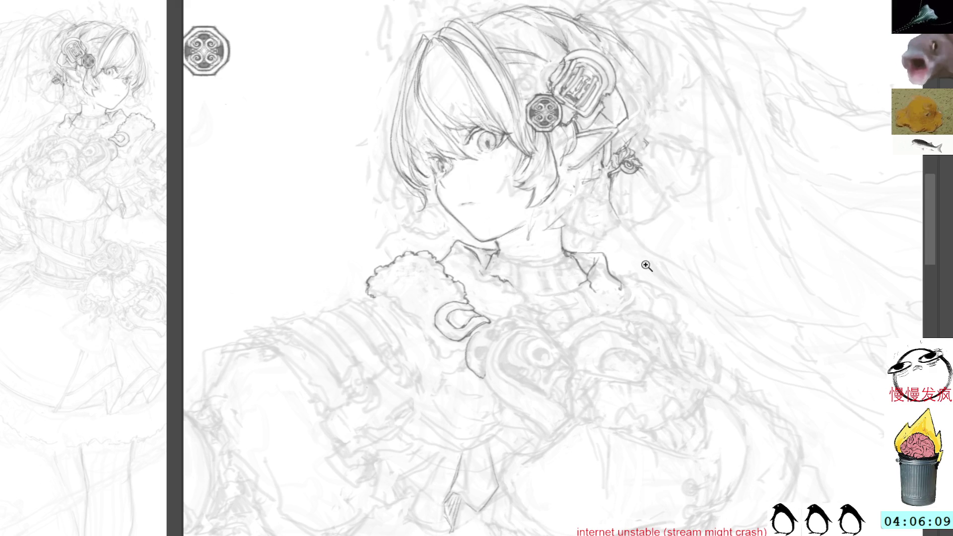
{"action": "scroll", "coordinate": [560, 347], "scroll_direction": "down", "scroll_amount": 2}
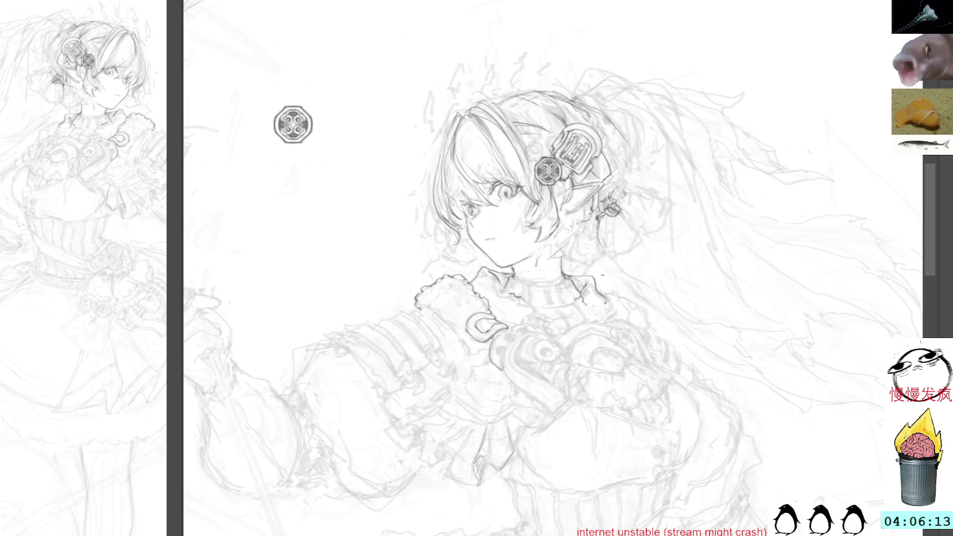
Paste a copy of the octagonal ornament onto the chest, discarding the rotation and skew tries.
{"action": "left_click_drag", "start_coordinate": [602, 274], "coordinate": [612, 220]}
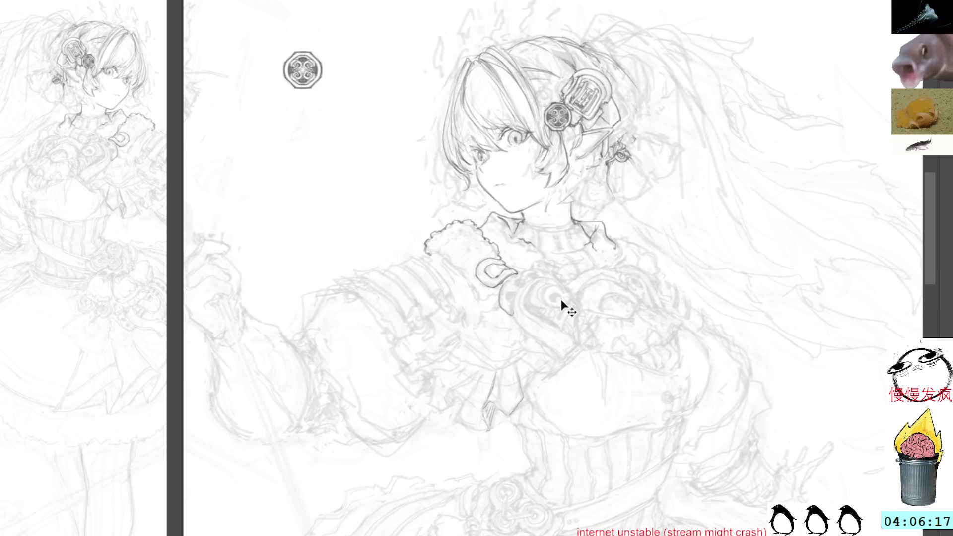
{"action": "key", "text": "ctrl+v"}
{"action": "key", "text": "ctrl+t"}
{"action": "mouse_move", "coordinate": [552, 279]}
{"action": "left_mouse_down"}
{"action": "mouse_move", "coordinate": [580, 258]}
{"action": "mouse_move", "coordinate": [562, 298]}
{"action": "left_mouse_up"}
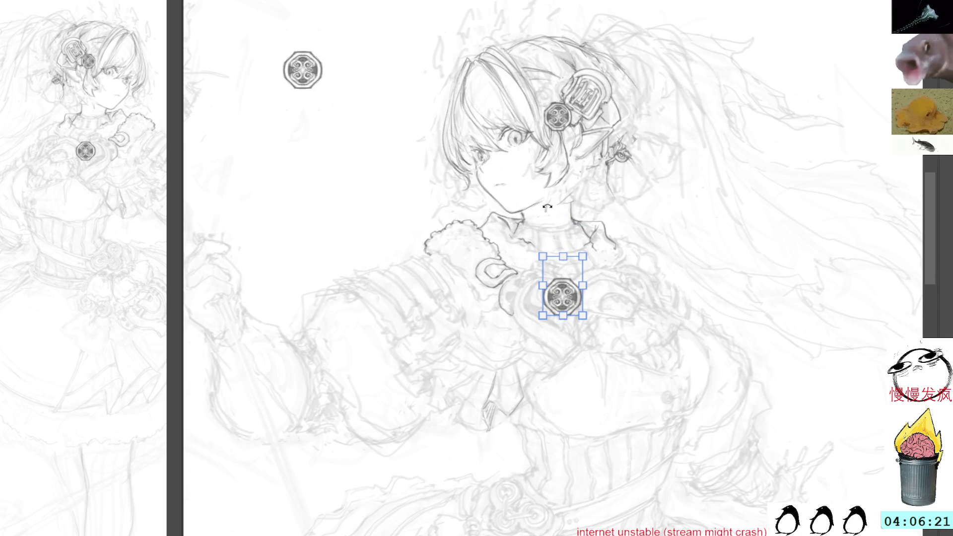
{"action": "mouse_move", "coordinate": [632, 226]}
{"action": "left_mouse_down"}
{"action": "mouse_move", "coordinate": [581, 217]}
{"action": "mouse_move", "coordinate": [590, 221]}
{"action": "left_mouse_up"}
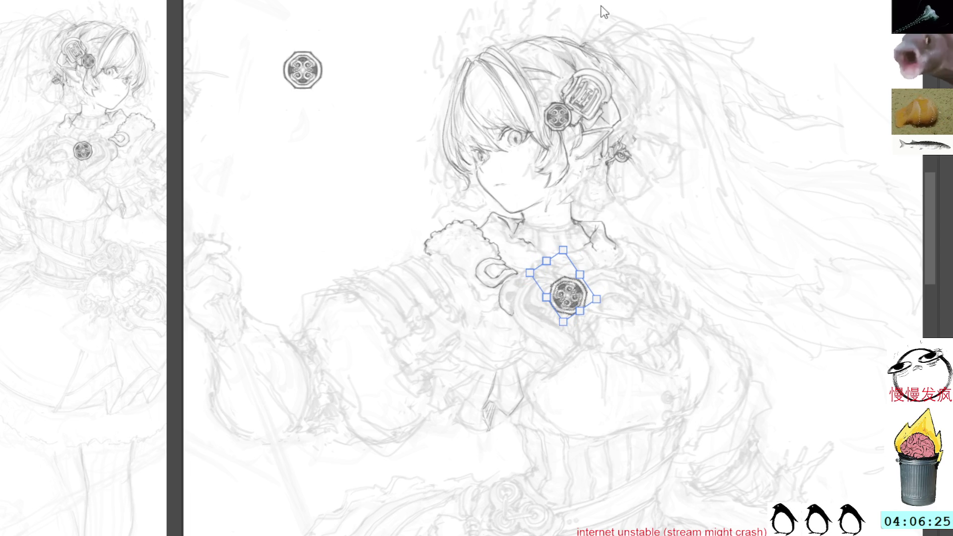
{"action": "left_click_drag", "start_coordinate": [564, 250], "coordinate": [561, 257]}
{"action": "key", "text": "Escape"}
{"action": "key", "text": "ctrl+t"}
{"action": "key", "text": "Escape"}
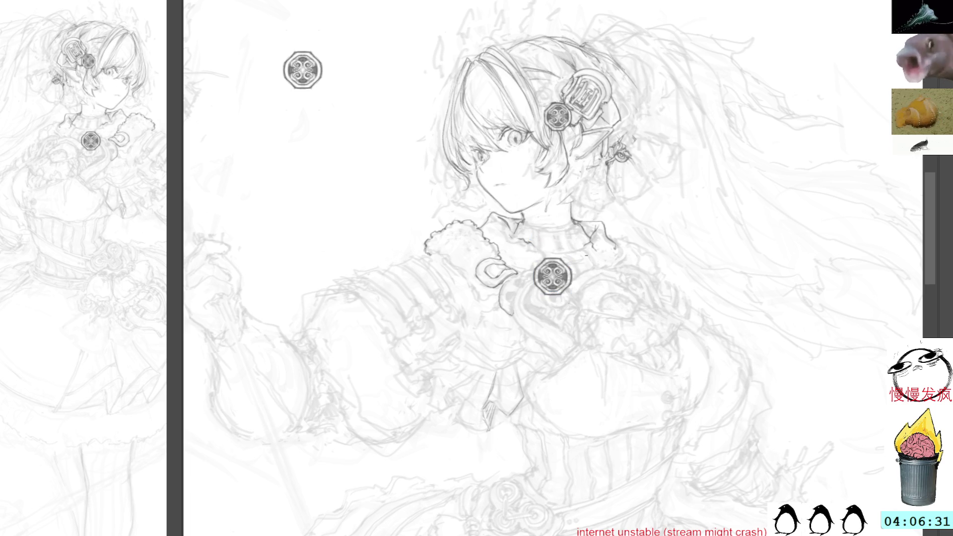
{"action": "left_click", "coordinate": [568, 285]}
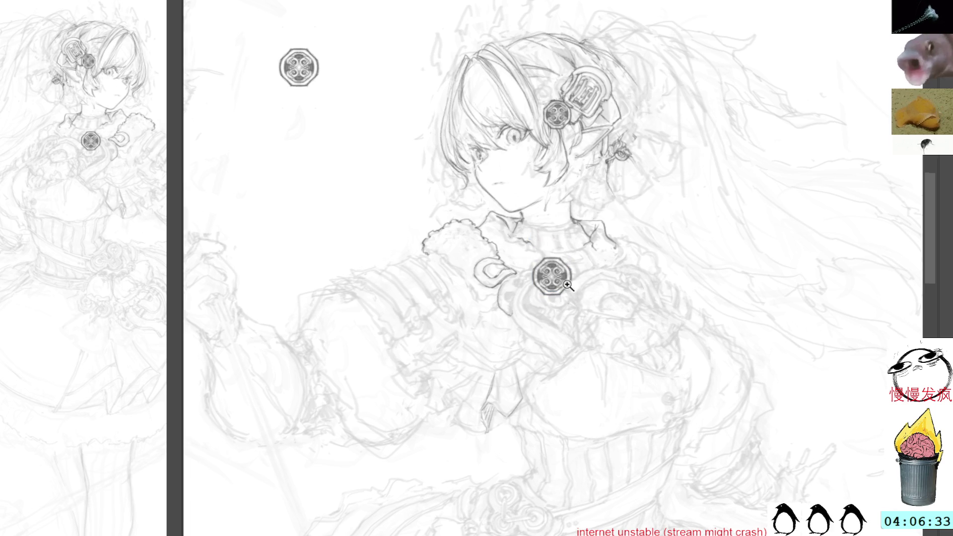
Rotate the chest ornament about 27° and flatten it into perspective on the chest.
{"action": "left_click", "coordinate": [567, 284]}
{"action": "key", "text": "ctrl+t"}
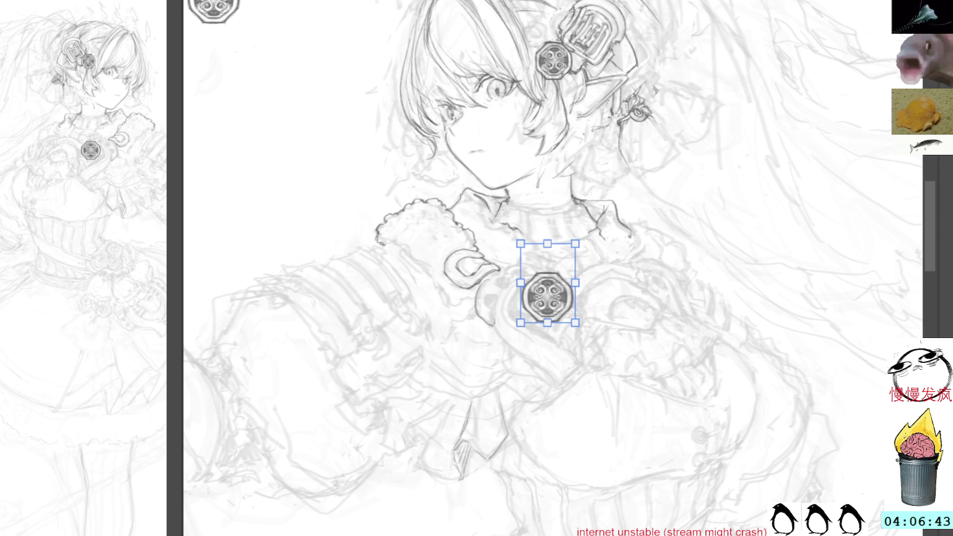
{"action": "left_click_drag", "start_coordinate": [519, 324], "coordinate": [547, 355]}
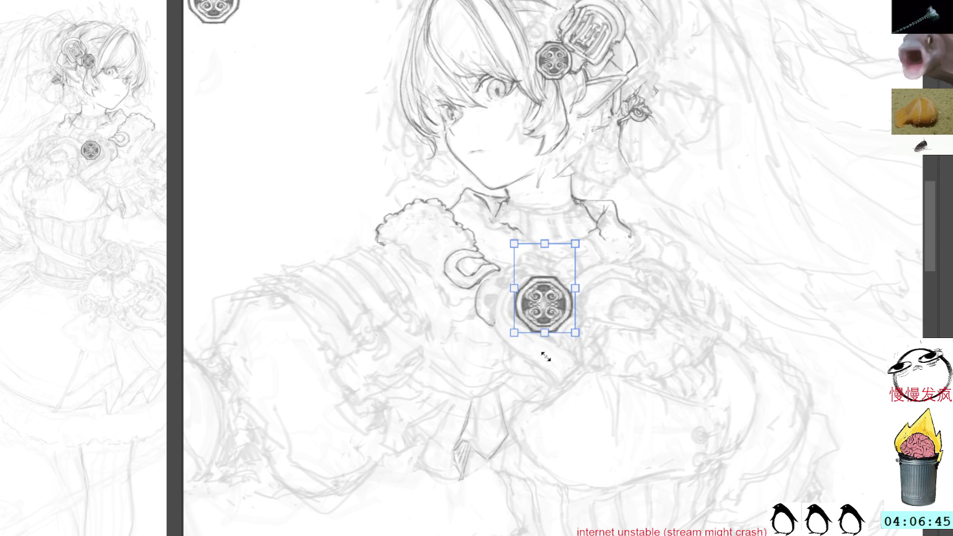
{"action": "mouse_move", "coordinate": [552, 292]}
{"action": "left_mouse_down"}
{"action": "mouse_move", "coordinate": [570, 285]}
{"action": "mouse_move", "coordinate": [562, 289]}
{"action": "left_mouse_up"}
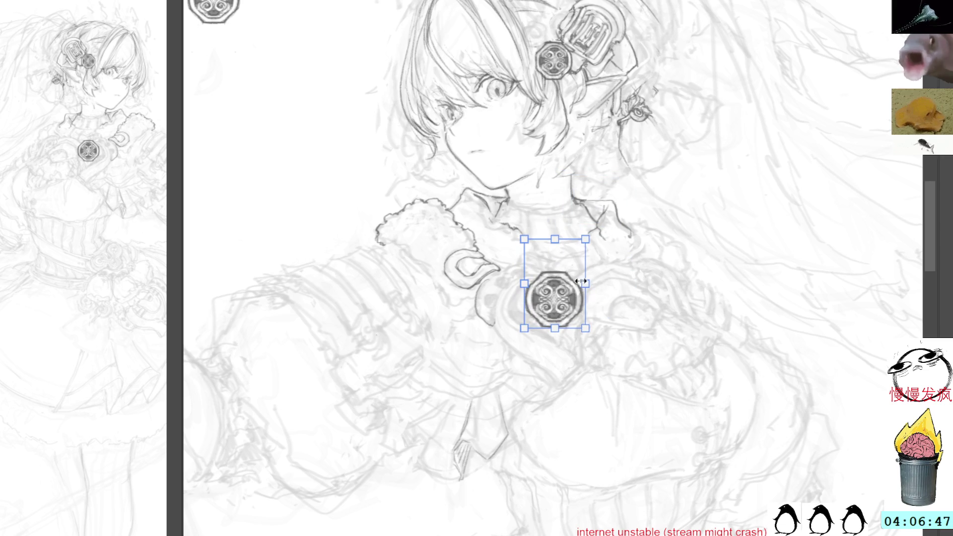
{"action": "left_click_drag", "start_coordinate": [616, 212], "coordinate": [578, 193]}
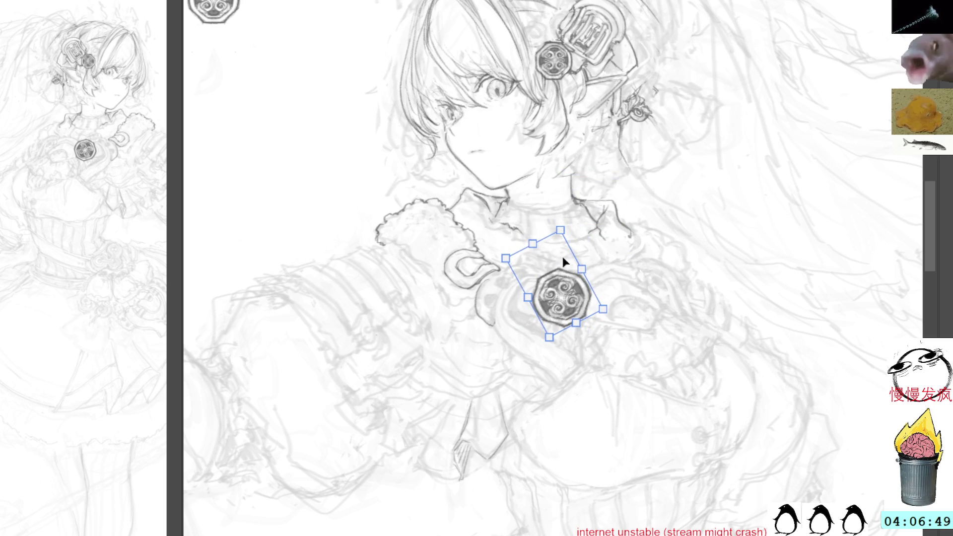
{"action": "left_click_drag", "start_coordinate": [555, 293], "coordinate": [552, 279]}
{"action": "left_click_drag", "start_coordinate": [623, 306], "coordinate": [621, 316]}
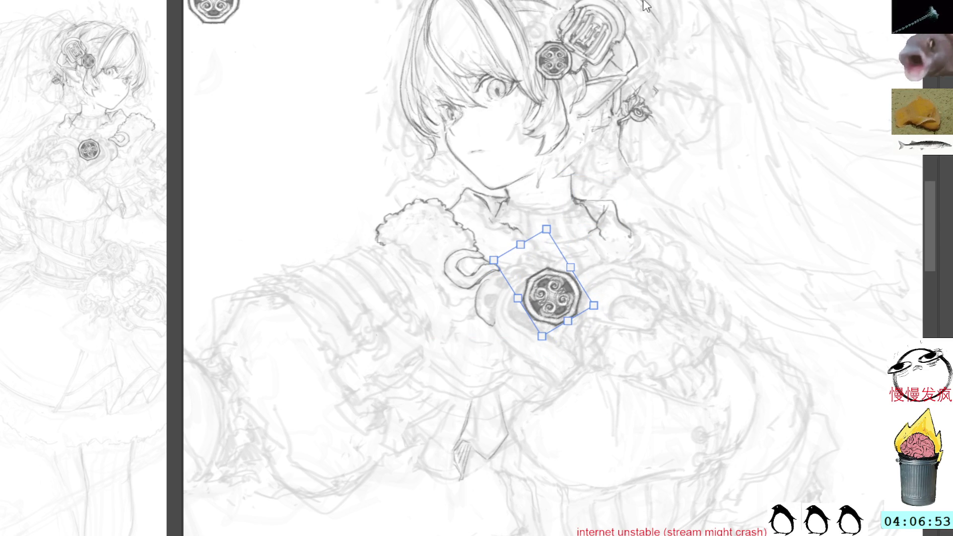
{"action": "mouse_move", "coordinate": [546, 229]}
{"action": "left_mouse_down"}
{"action": "mouse_move", "coordinate": [546, 259]}
{"action": "mouse_move", "coordinate": [547, 244]}
{"action": "left_mouse_up"}
{"action": "left_click_drag", "start_coordinate": [593, 305], "coordinate": [595, 302]}
{"action": "mouse_move", "coordinate": [546, 244]}
{"action": "left_mouse_down"}
{"action": "mouse_move", "coordinate": [546, 260]}
{"action": "mouse_move", "coordinate": [505, 268]}
{"action": "mouse_move", "coordinate": [501, 258]}
{"action": "left_mouse_up"}
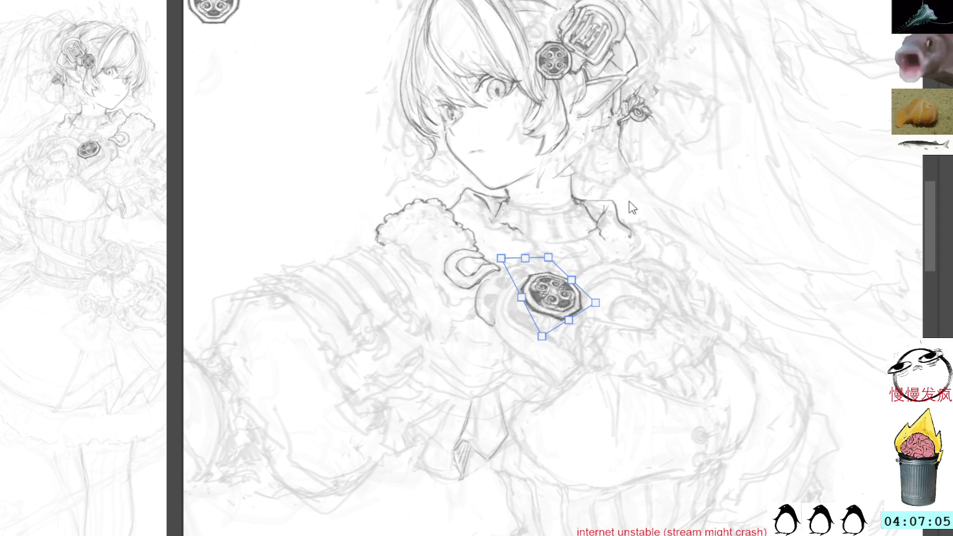
{"action": "key", "text": "Return"}
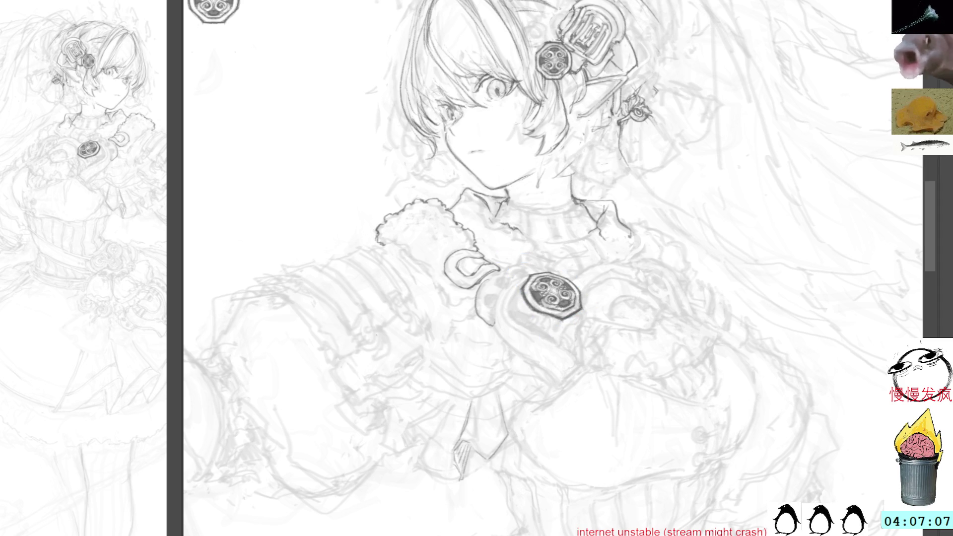
Warp the brooch to curve with the chest, then nudge it lower and skew one corner.
{"action": "key", "text": "ctrl+t"}
{"action": "key", "text": "ctrl+alt+shift+t"}
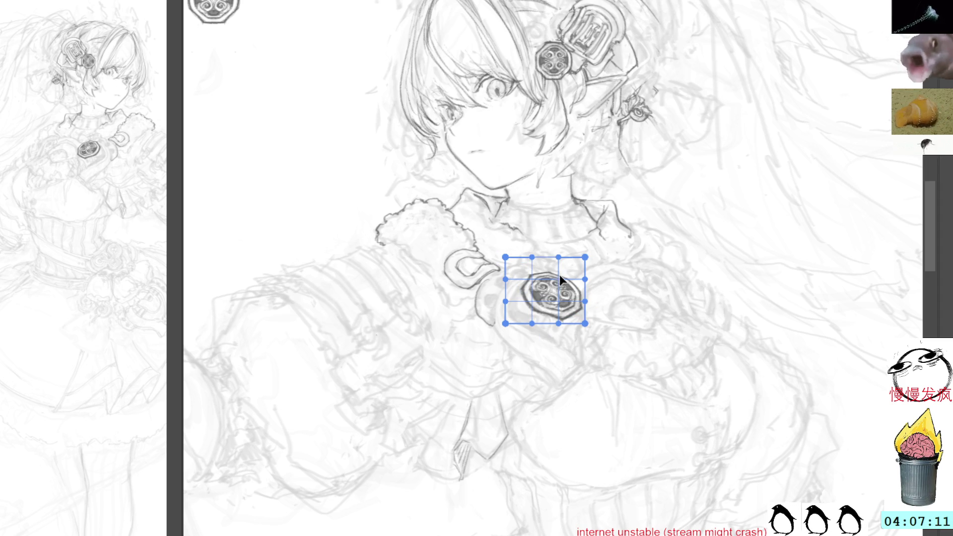
{"action": "left_click_drag", "start_coordinate": [553, 291], "coordinate": [554, 286]}
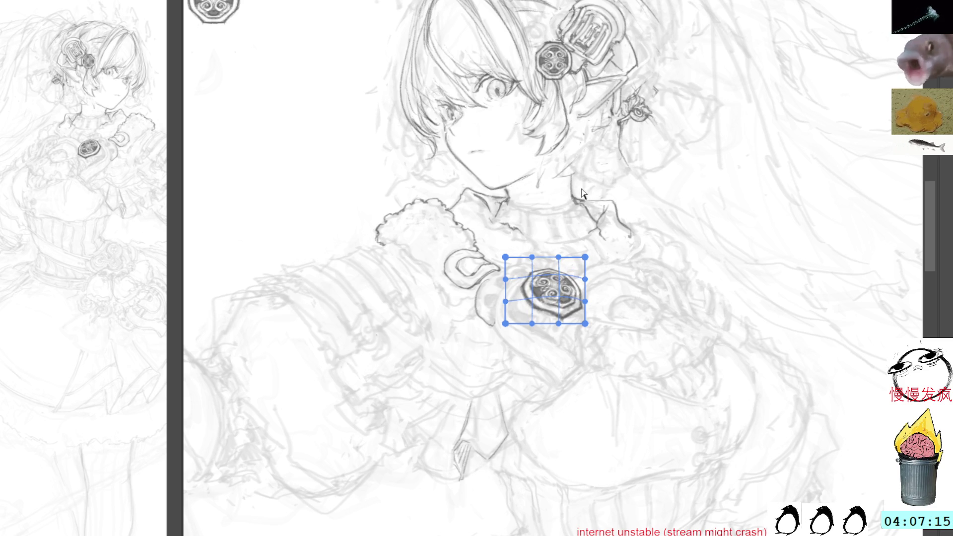
{"action": "key", "text": "Return"}
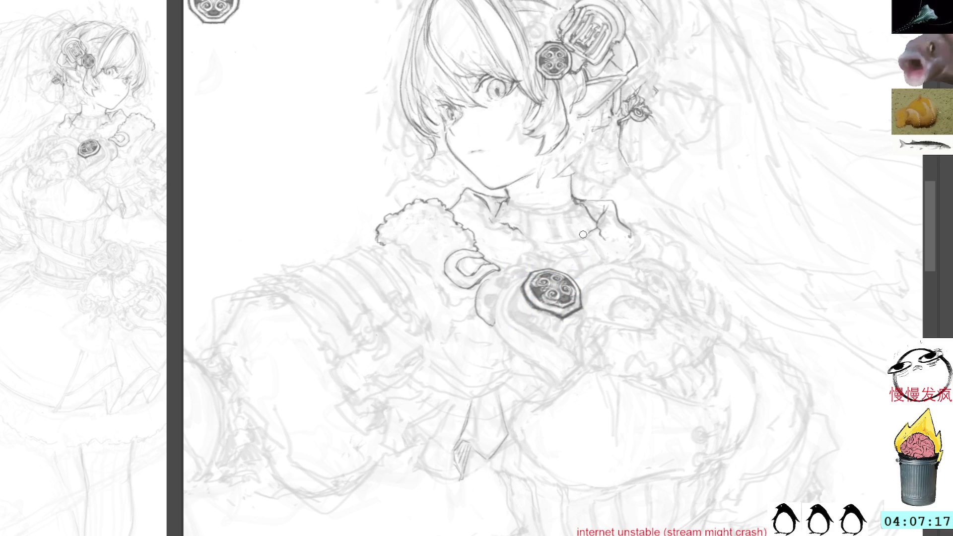
{"action": "mouse_move", "coordinate": [554, 293]}
{"action": "left_mouse_down"}
{"action": "mouse_move", "coordinate": [618, 160]}
{"action": "mouse_move", "coordinate": [550, 299]}
{"action": "left_mouse_up"}
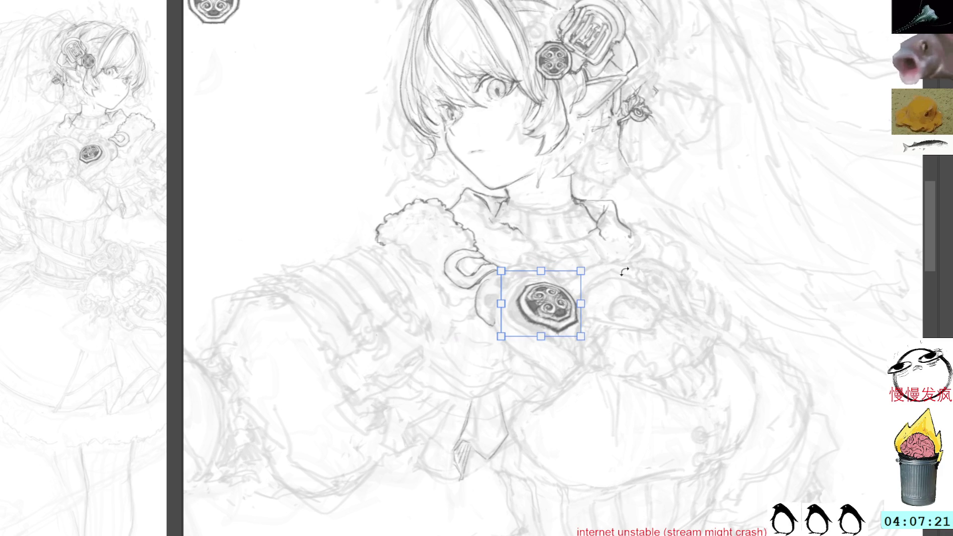
{"action": "left_click_drag", "start_coordinate": [582, 337], "coordinate": [586, 332]}
{"action": "key", "text": "Return"}
Shrink the brooch slightly, move it up, and select the area around it.
{"action": "key", "text": "ctrl+t"}
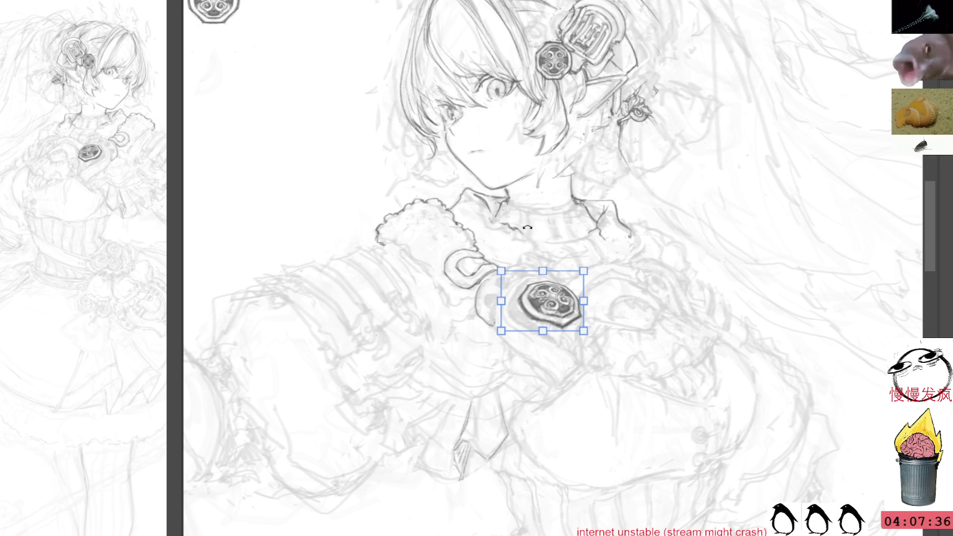
{"action": "mouse_move", "coordinate": [584, 270]}
{"action": "left_mouse_down"}
{"action": "mouse_move", "coordinate": [574, 277]}
{"action": "mouse_move", "coordinate": [552, 244]}
{"action": "mouse_move", "coordinate": [545, 293]}
{"action": "left_mouse_up"}
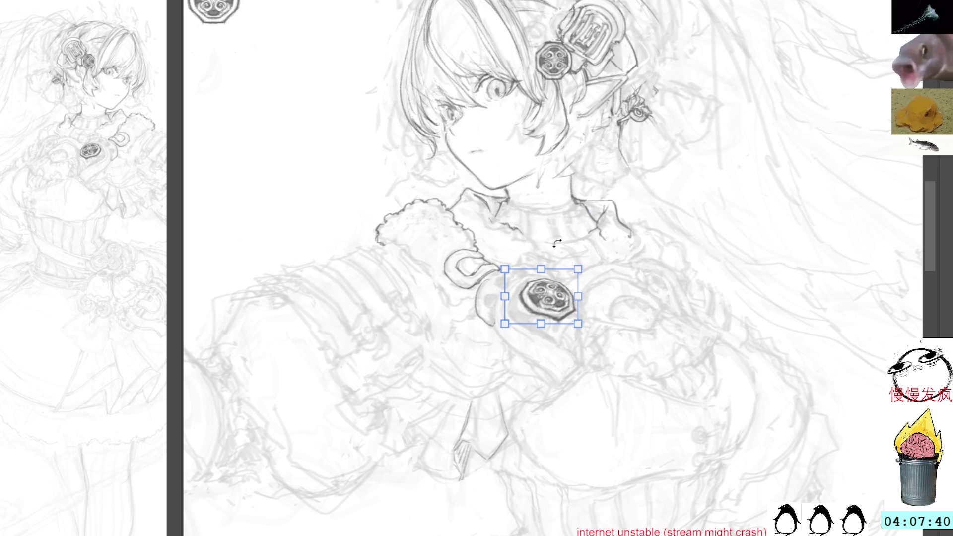
{"action": "key", "text": "Return"}
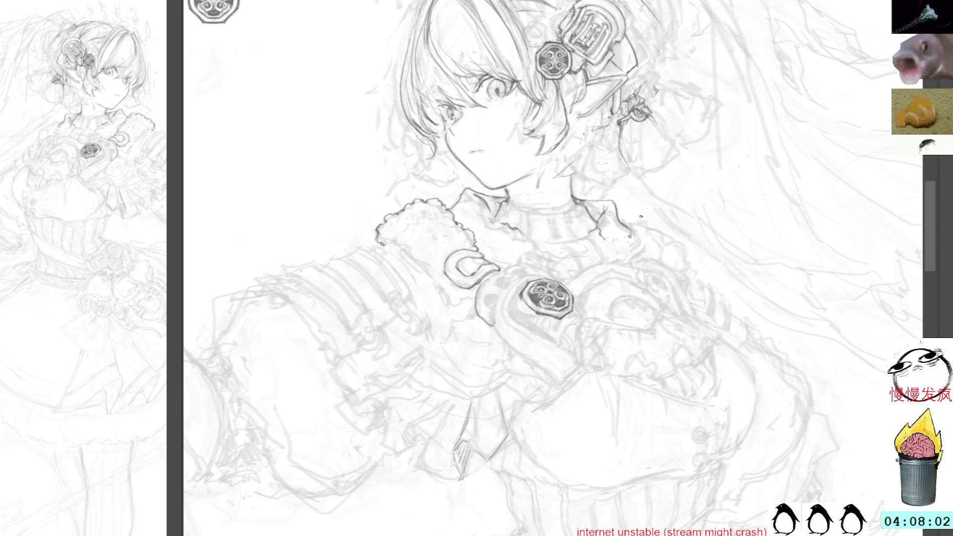
{"action": "left_click_drag", "start_coordinate": [574, 276], "coordinate": [566, 260]}
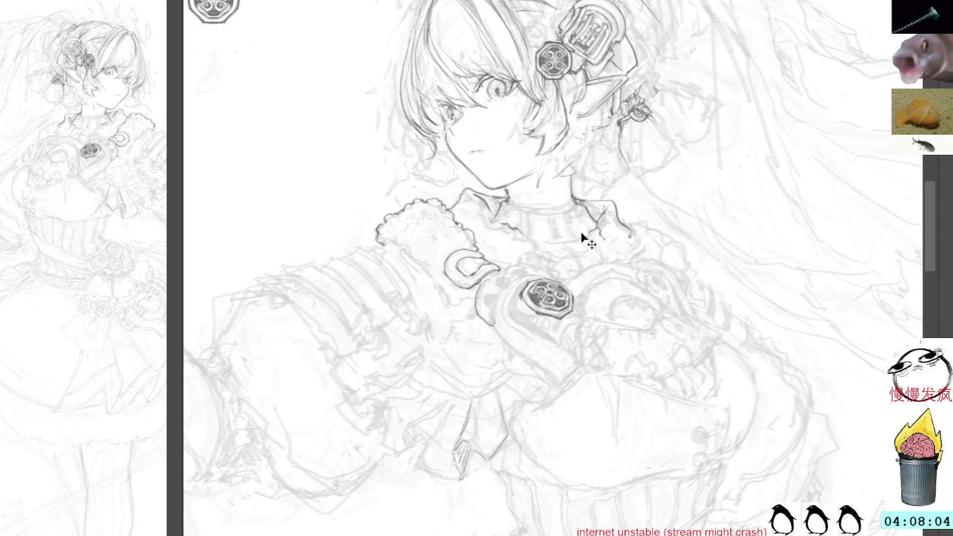
Move a brooch copy to the right side of the chest and distort its corners to an angle.
{"action": "key", "text": "ctrl+z"}
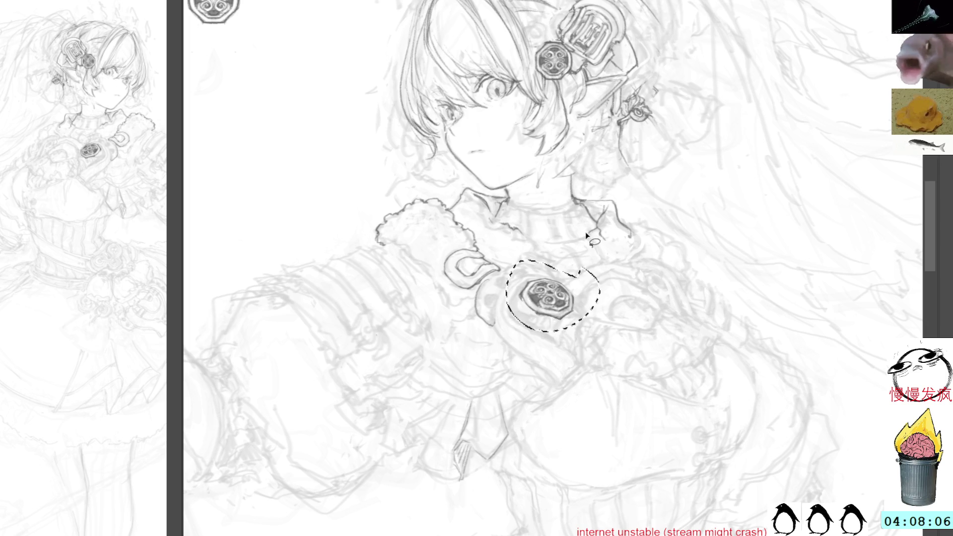
{"action": "key", "text": "ctrl+t"}
{"action": "mouse_move", "coordinate": [606, 265]}
{"action": "left_mouse_down"}
{"action": "mouse_move", "coordinate": [667, 273]}
{"action": "mouse_move", "coordinate": [656, 282]}
{"action": "mouse_move", "coordinate": [653, 257]}
{"action": "mouse_move", "coordinate": [686, 216]}
{"action": "mouse_move", "coordinate": [666, 274]}
{"action": "mouse_move", "coordinate": [627, 268]}
{"action": "left_mouse_up"}
{"action": "key", "text": "ctrl+z"}
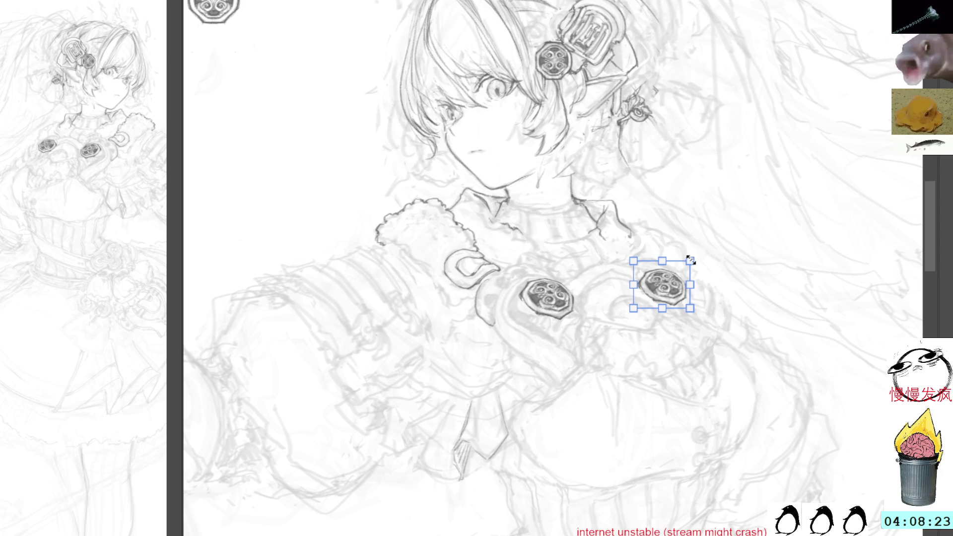
{"action": "left_click_drag", "start_coordinate": [633, 261], "coordinate": [634, 247]}
{"action": "mouse_move", "coordinate": [634, 309]}
{"action": "left_mouse_down"}
{"action": "mouse_move", "coordinate": [621, 318]}
{"action": "mouse_move", "coordinate": [633, 317]}
{"action": "left_mouse_up"}
{"action": "mouse_move", "coordinate": [690, 260]}
{"action": "left_mouse_down"}
{"action": "mouse_move", "coordinate": [682, 275]}
{"action": "mouse_move", "coordinate": [702, 219]}
{"action": "mouse_move", "coordinate": [659, 284]}
{"action": "mouse_move", "coordinate": [663, 275]}
{"action": "left_mouse_up"}
{"action": "key", "text": "Return"}
Shrink the right-side brooch copy a little.
{"action": "key", "text": "ctrl+t"}
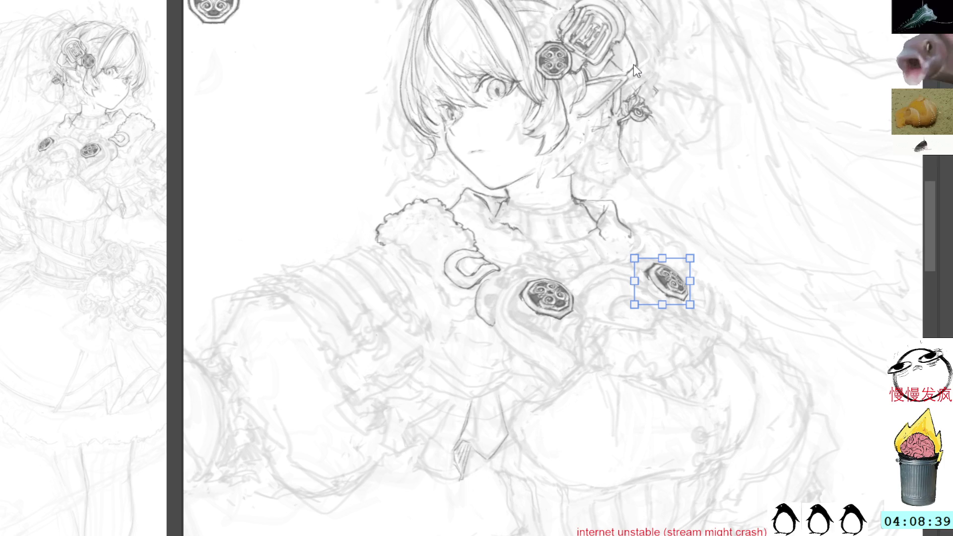
{"action": "mouse_move", "coordinate": [690, 258]}
{"action": "left_mouse_down"}
{"action": "mouse_move", "coordinate": [683, 266]}
{"action": "mouse_move", "coordinate": [662, 258]}
{"action": "mouse_move", "coordinate": [665, 281]}
{"action": "left_mouse_up"}
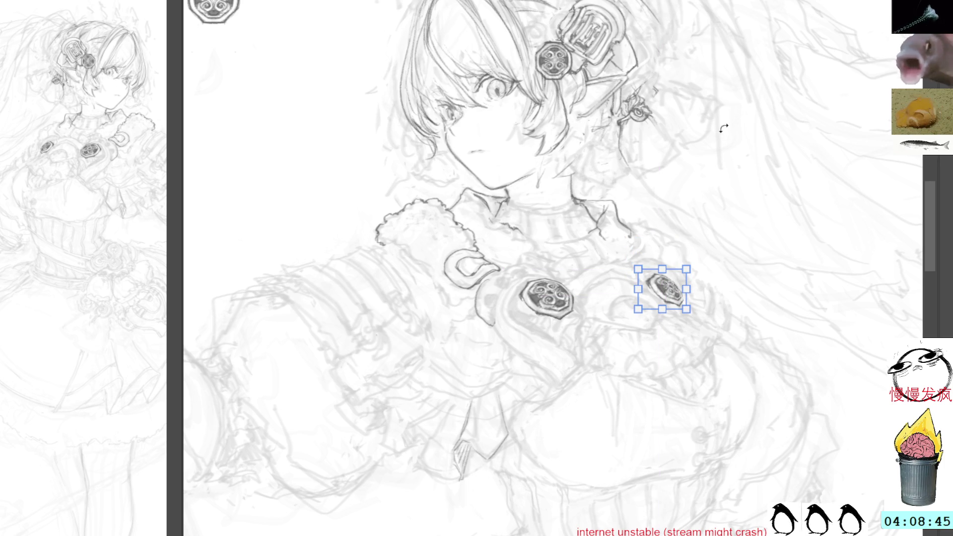
{"action": "key", "text": "Return"}
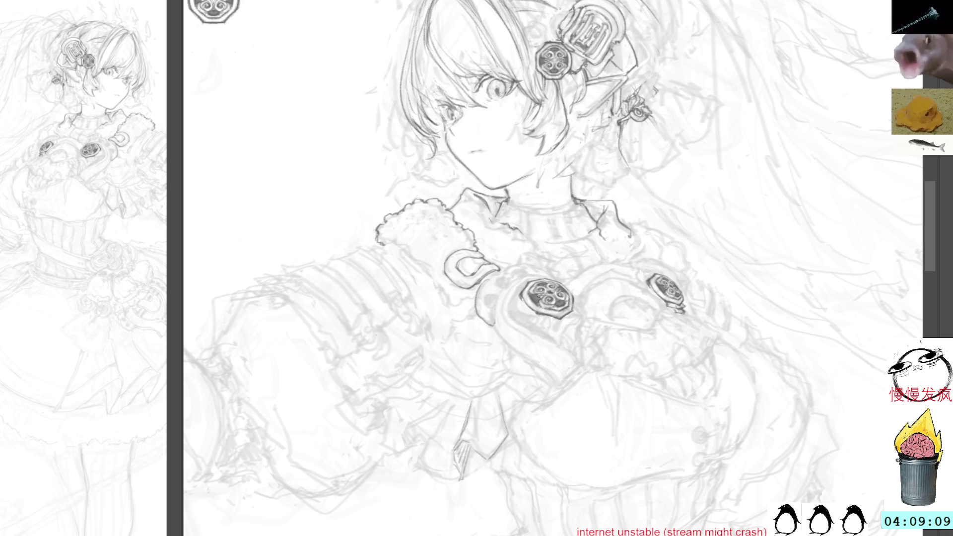
Pencil dark fingertips curling under the right brooch, undoing one stray mark, with strokes below the ring ornament.
{"action": "mouse_move", "coordinate": [549, 317]}
{"action": "left_mouse_down"}
{"action": "mouse_move", "coordinate": [548, 330]}
{"action": "mouse_move", "coordinate": [556, 321]}
{"action": "mouse_move", "coordinate": [566, 328]}
{"action": "left_mouse_up"}
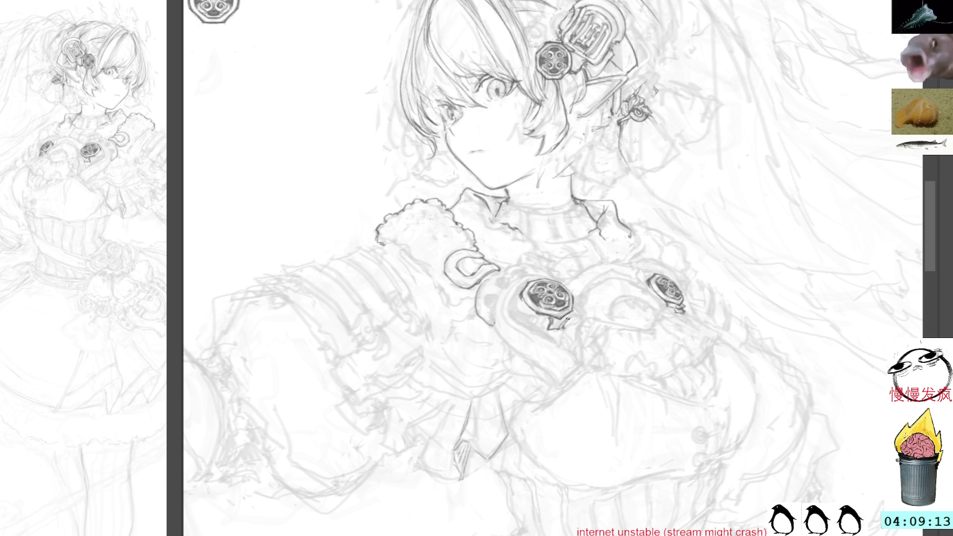
{"action": "key", "text": "ctrl+z"}
{"action": "key", "text": "ctrl+z"}
{"action": "key", "text": "ctrl+z"}
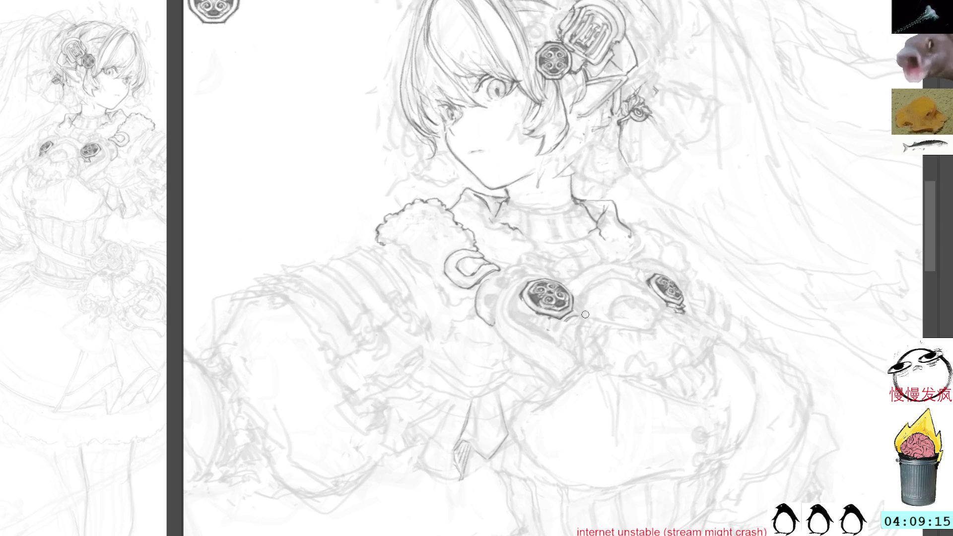
{"action": "left_click_drag", "start_coordinate": [699, 309], "coordinate": [615, 318]}
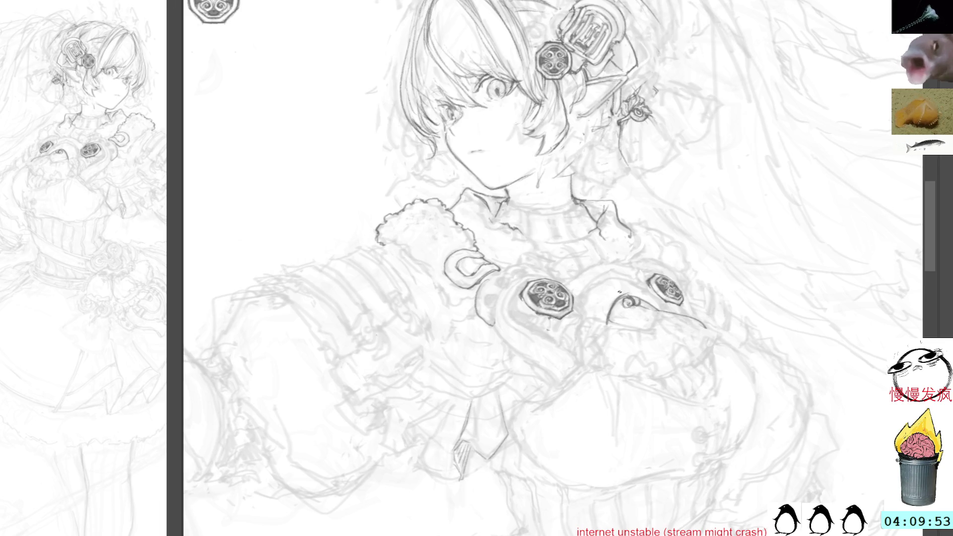
{"action": "mouse_move", "coordinate": [613, 308]}
{"action": "left_mouse_down"}
{"action": "mouse_move", "coordinate": [626, 298]}
{"action": "mouse_move", "coordinate": [617, 320]}
{"action": "mouse_move", "coordinate": [630, 313]}
{"action": "mouse_move", "coordinate": [624, 326]}
{"action": "mouse_move", "coordinate": [635, 325]}
{"action": "mouse_move", "coordinate": [636, 305]}
{"action": "mouse_move", "coordinate": [657, 323]}
{"action": "mouse_move", "coordinate": [644, 330]}
{"action": "mouse_move", "coordinate": [629, 326]}
{"action": "mouse_move", "coordinate": [653, 329]}
{"action": "mouse_move", "coordinate": [656, 316]}
{"action": "left_mouse_up"}
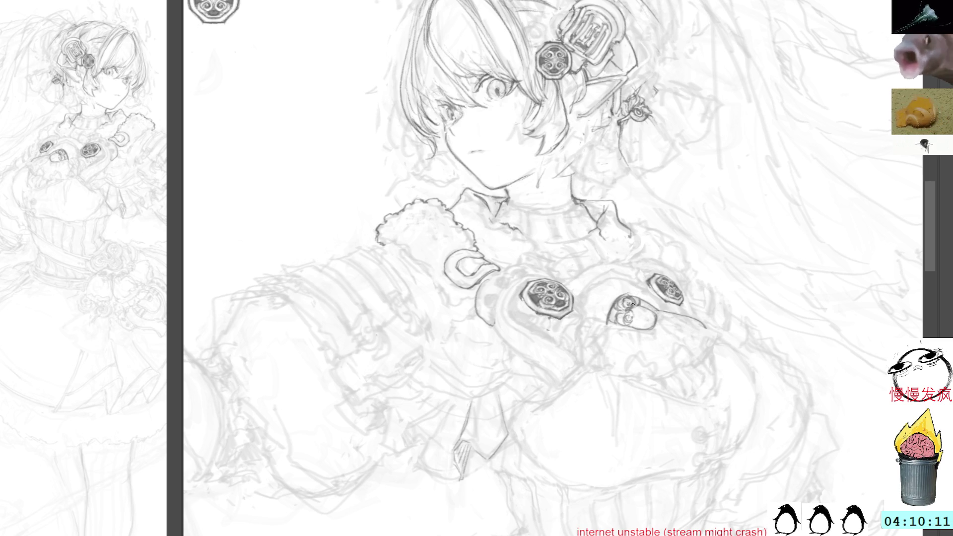
{"action": "left_click_drag", "start_coordinate": [617, 308], "coordinate": [612, 312]}
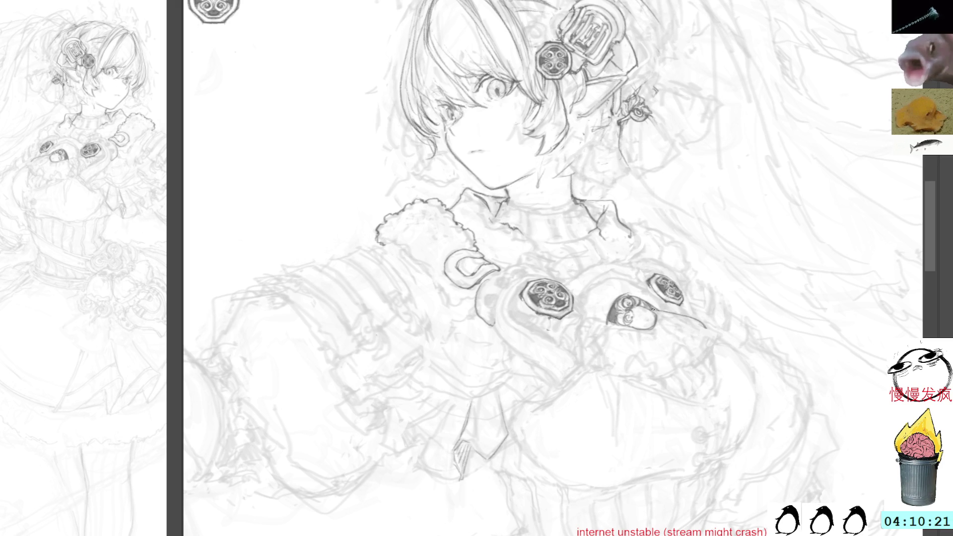
{"action": "mouse_move", "coordinate": [641, 330]}
{"action": "left_mouse_down"}
{"action": "mouse_move", "coordinate": [638, 342]}
{"action": "mouse_move", "coordinate": [645, 327]}
{"action": "mouse_move", "coordinate": [665, 341]}
{"action": "mouse_move", "coordinate": [639, 333]}
{"action": "mouse_move", "coordinate": [647, 324]}
{"action": "left_mouse_up"}
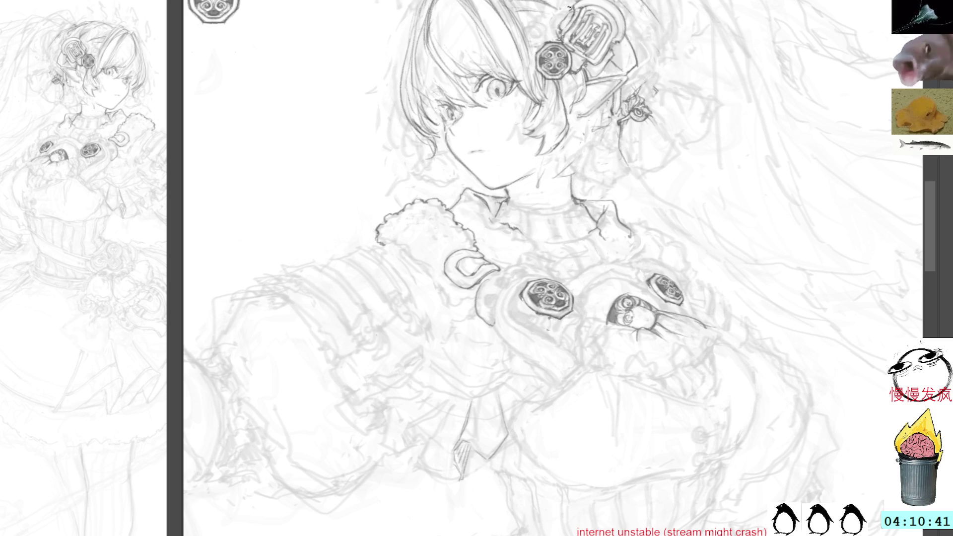
{"action": "mouse_move", "coordinate": [613, 323]}
{"action": "left_mouse_down"}
{"action": "mouse_move", "coordinate": [576, 353]}
{"action": "mouse_move", "coordinate": [579, 369]}
{"action": "mouse_move", "coordinate": [616, 383]}
{"action": "left_mouse_up"}
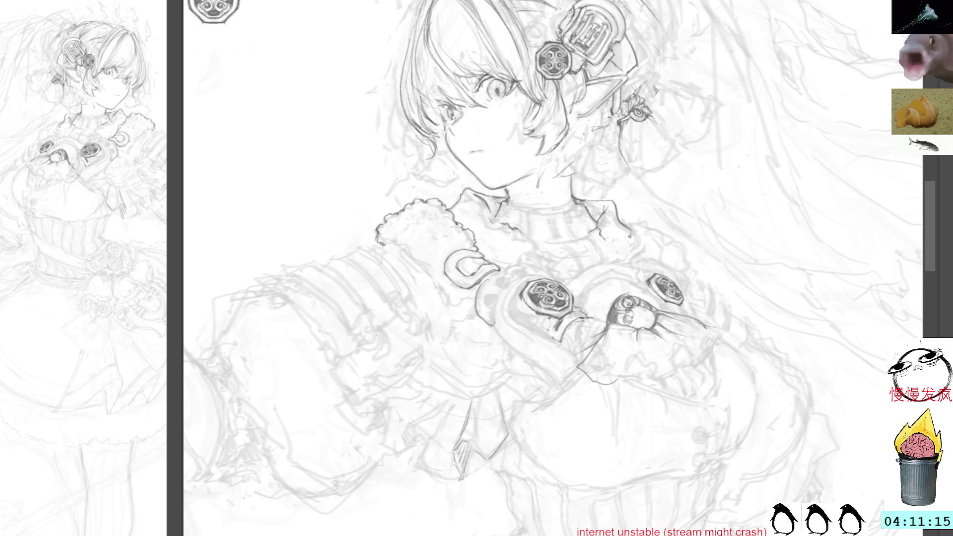
Ink darker strokes along the cuff edge beneath the left brooch, then zoom out.
{"action": "left_click_drag", "start_coordinate": [563, 343], "coordinate": [566, 349]}
{"action": "mouse_move", "coordinate": [513, 293]}
{"action": "left_mouse_down"}
{"action": "mouse_move", "coordinate": [514, 323]}
{"action": "mouse_move", "coordinate": [565, 346]}
{"action": "left_mouse_up"}
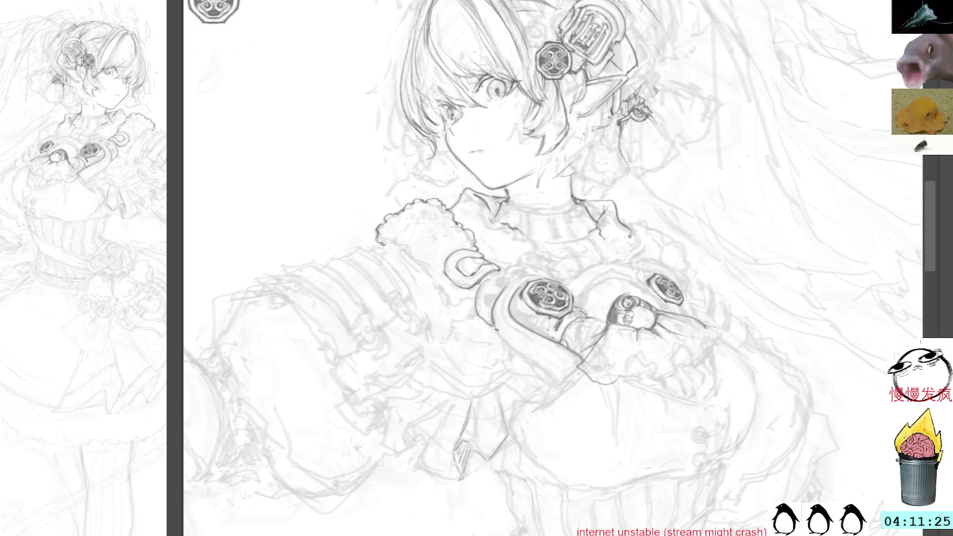
{"action": "left_click_drag", "start_coordinate": [494, 301], "coordinate": [512, 346]}
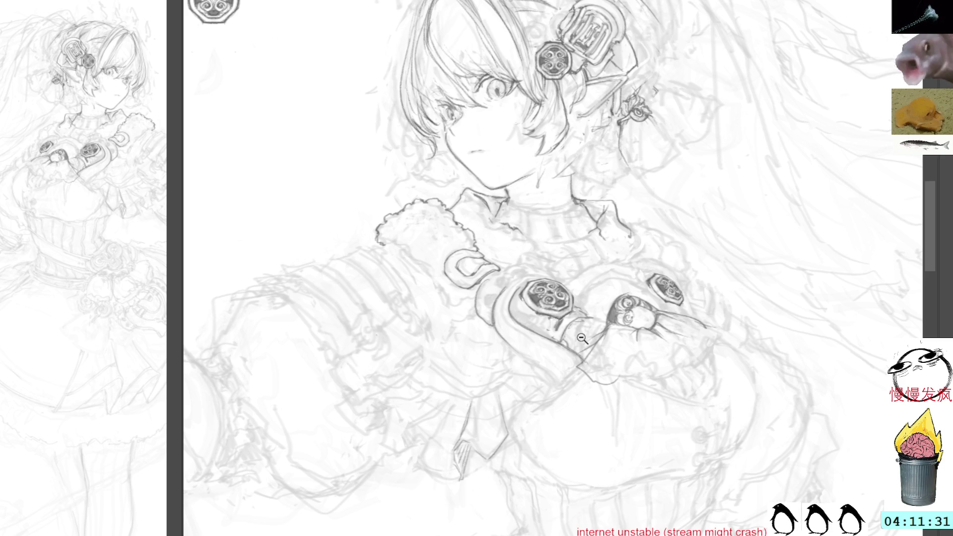
{"action": "left_click", "coordinate": [584, 373], "text": "ctrl+alt"}
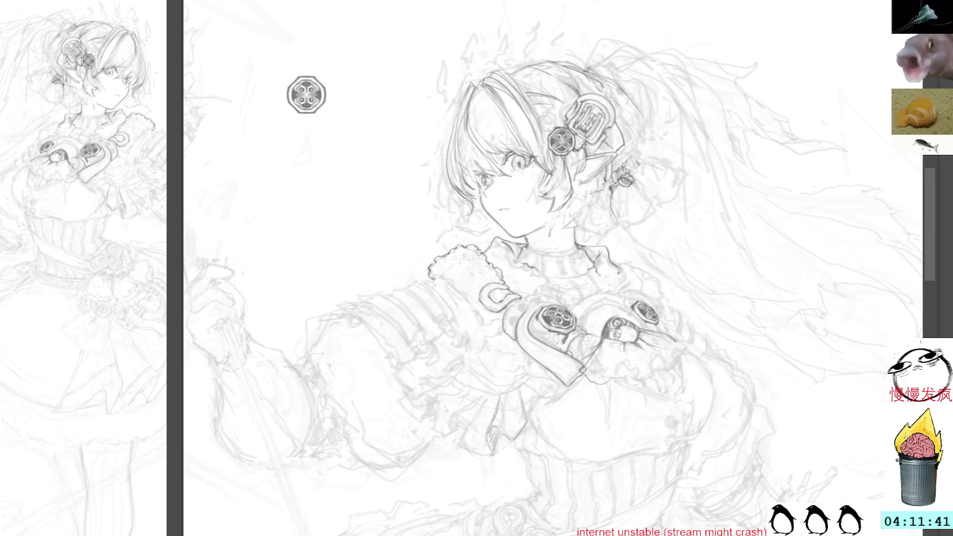
Add short pencil strokes below the glove and on the sleeve, then lasso the gloved hand.
{"action": "left_click_drag", "start_coordinate": [580, 374], "coordinate": [601, 384]}
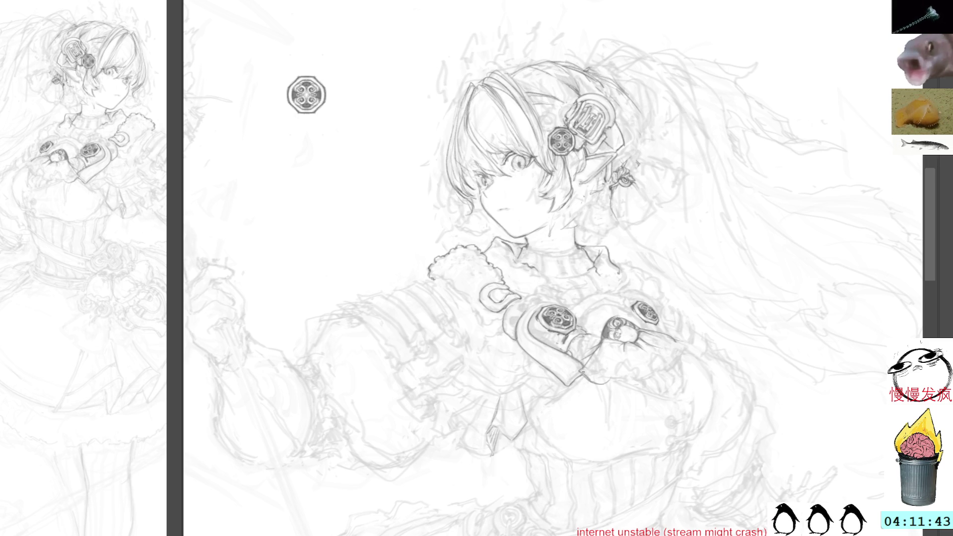
{"action": "key", "text": "ctrl+z"}
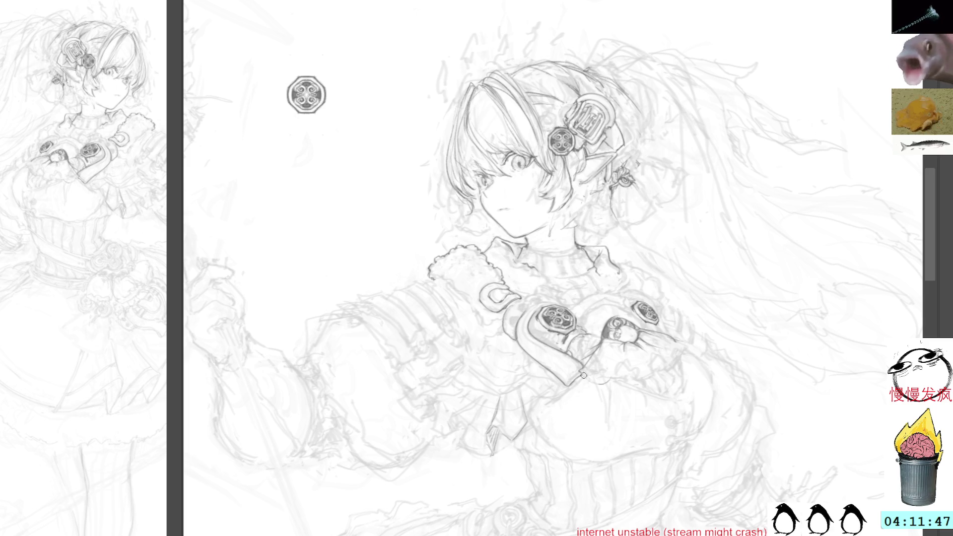
{"action": "mouse_move", "coordinate": [603, 371]}
{"action": "left_mouse_down"}
{"action": "mouse_move", "coordinate": [615, 386]}
{"action": "mouse_move", "coordinate": [630, 379]}
{"action": "left_mouse_up"}
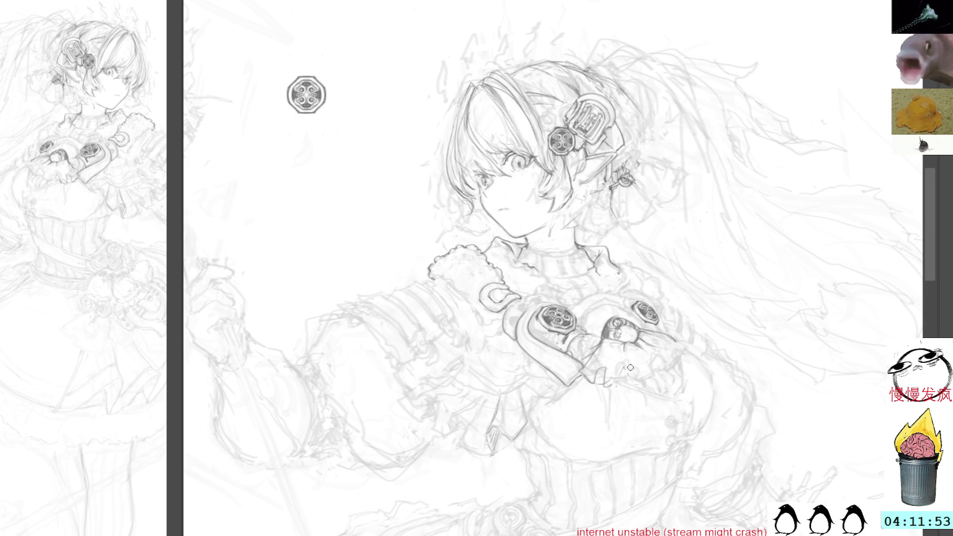
{"action": "left_click_drag", "start_coordinate": [598, 385], "coordinate": [603, 371]}
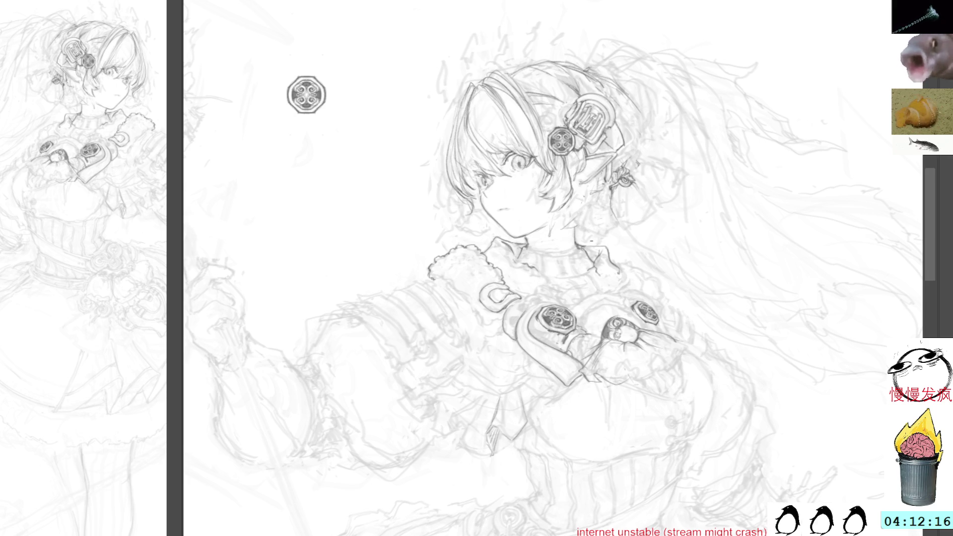
{"action": "mouse_move", "coordinate": [626, 369]}
{"action": "left_mouse_down"}
{"action": "mouse_move", "coordinate": [648, 386]}
{"action": "mouse_move", "coordinate": [679, 362]}
{"action": "left_mouse_up"}
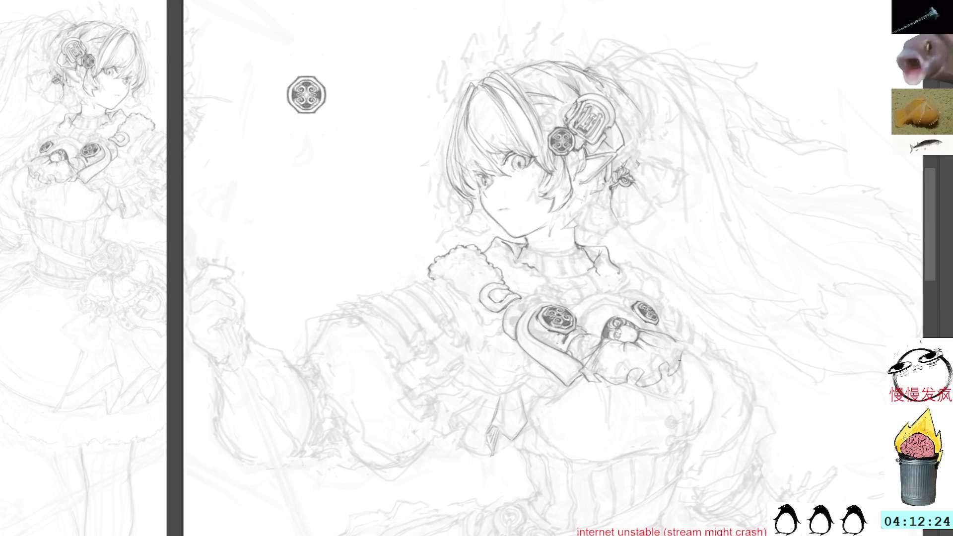
{"action": "mouse_move", "coordinate": [685, 379]}
{"action": "left_mouse_down"}
{"action": "mouse_move", "coordinate": [683, 351]}
{"action": "mouse_move", "coordinate": [623, 385]}
{"action": "mouse_move", "coordinate": [684, 390]}
{"action": "left_mouse_up"}
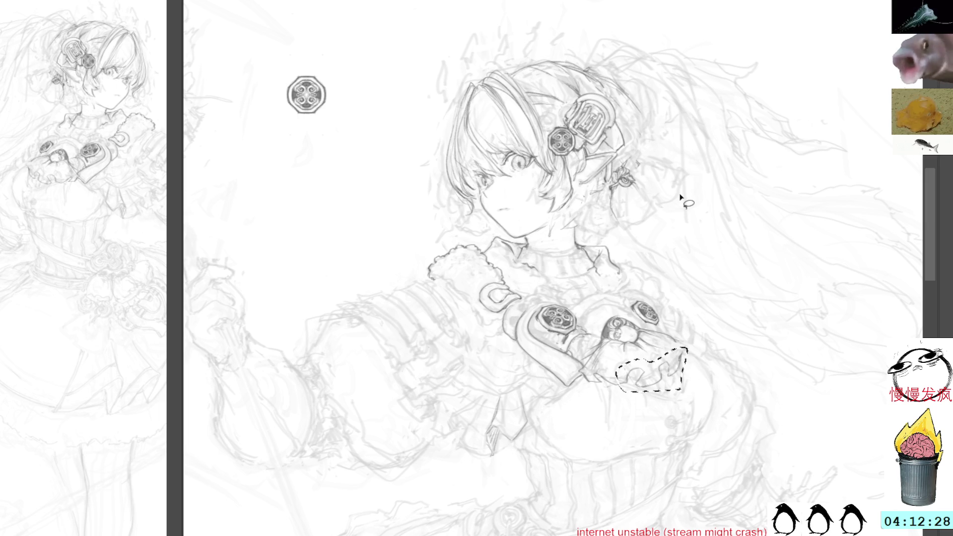
Deselect and sketch finger lines on the glove, undoing a dark stroke on the cuff.
{"action": "key", "text": "ctrl+d"}
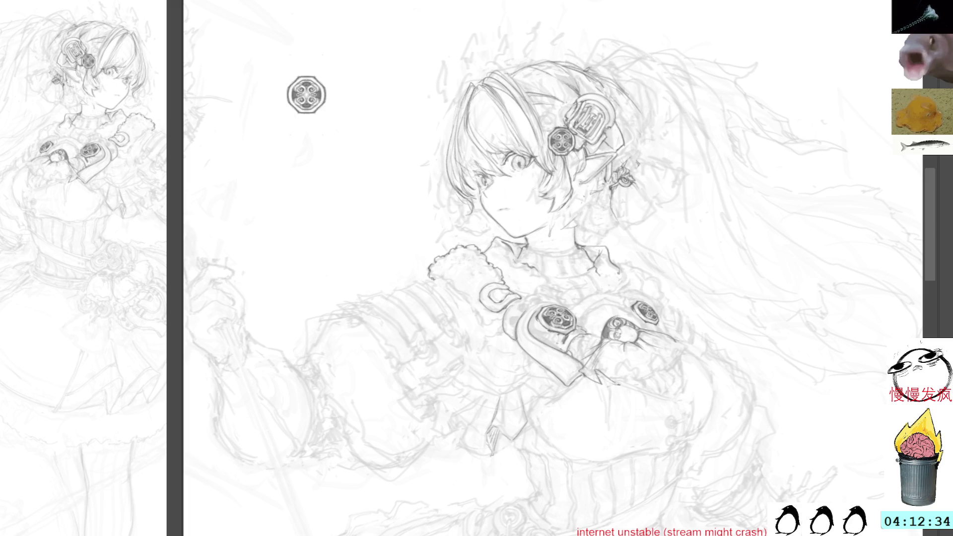
{"action": "mouse_move", "coordinate": [622, 369]}
{"action": "left_mouse_down"}
{"action": "mouse_move", "coordinate": [648, 383]}
{"action": "mouse_move", "coordinate": [654, 360]}
{"action": "left_mouse_up"}
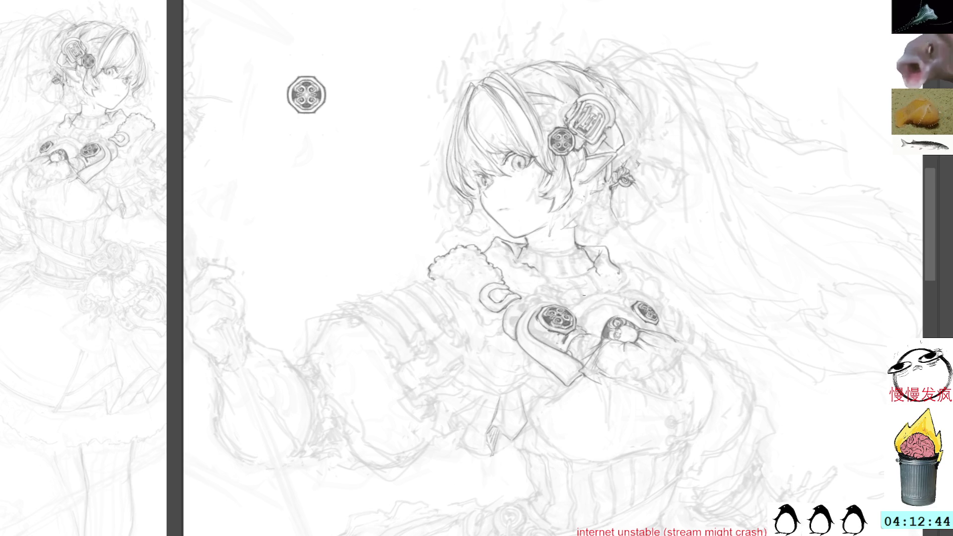
{"action": "mouse_move", "coordinate": [608, 397]}
{"action": "left_mouse_down"}
{"action": "mouse_move", "coordinate": [598, 372]}
{"action": "mouse_move", "coordinate": [580, 382]}
{"action": "mouse_move", "coordinate": [589, 377]}
{"action": "left_mouse_up"}
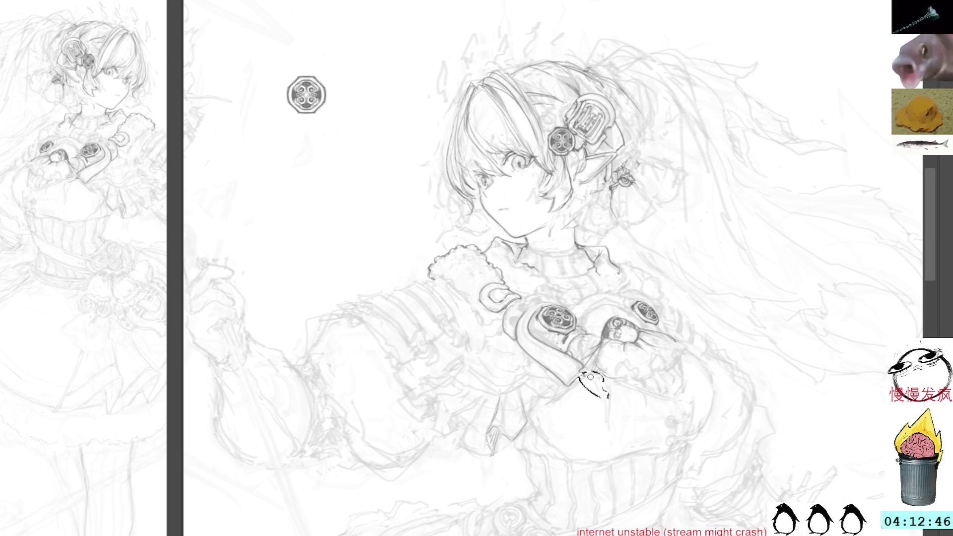
{"action": "key", "text": "ctrl+z"}
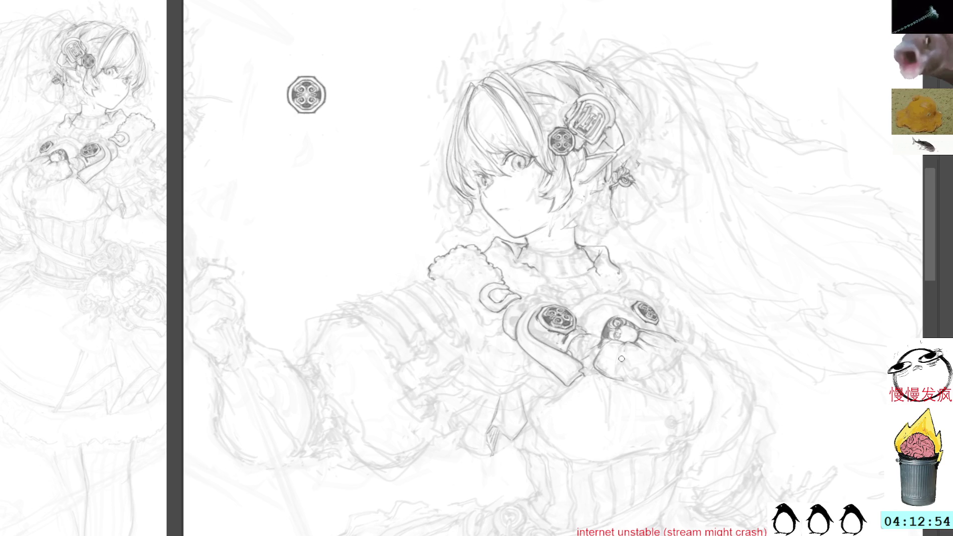
Shape the glove with light lines, darken its right edge and outline a claw-like fingertip.
{"action": "left_click_drag", "start_coordinate": [624, 343], "coordinate": [624, 369]}
{"action": "left_click_drag", "start_coordinate": [626, 370], "coordinate": [645, 385]}
{"action": "left_click_drag", "start_coordinate": [629, 343], "coordinate": [630, 366]}
{"action": "left_click_drag", "start_coordinate": [640, 377], "coordinate": [656, 389]}
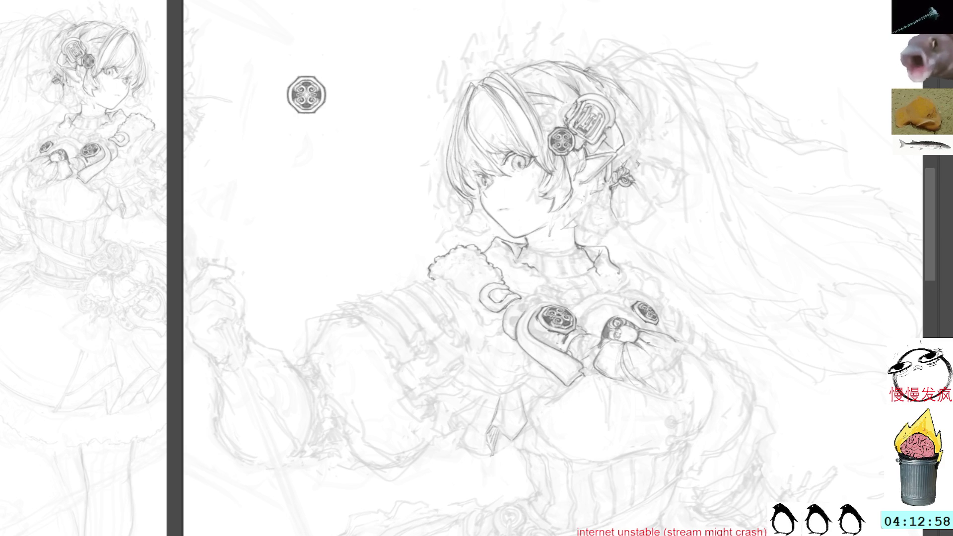
{"action": "mouse_move", "coordinate": [658, 349]}
{"action": "left_mouse_down"}
{"action": "mouse_move", "coordinate": [678, 380]}
{"action": "mouse_move", "coordinate": [683, 347]}
{"action": "mouse_move", "coordinate": [683, 379]}
{"action": "mouse_move", "coordinate": [670, 392]}
{"action": "mouse_move", "coordinate": [684, 380]}
{"action": "left_mouse_up"}
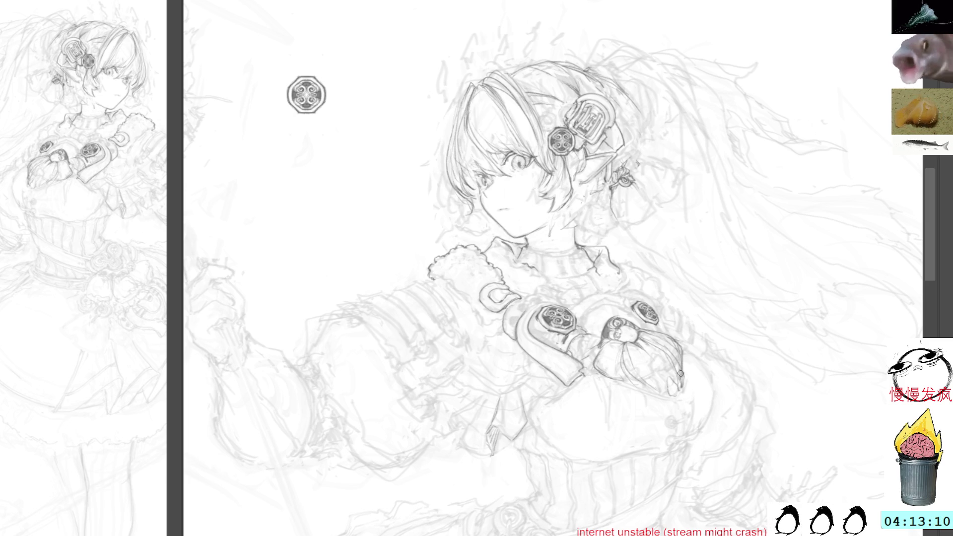
{"action": "left_click_drag", "start_coordinate": [680, 380], "coordinate": [668, 394]}
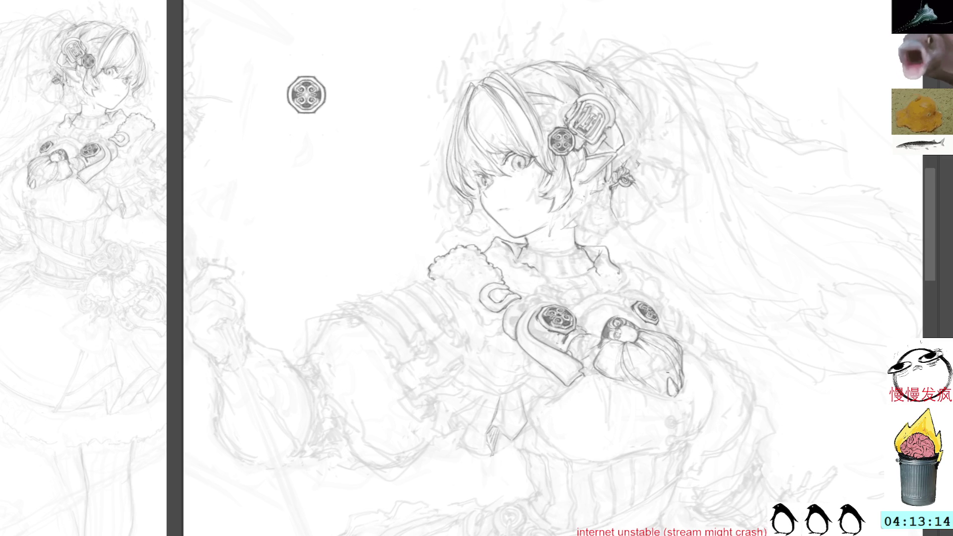
{"action": "left_click_drag", "start_coordinate": [658, 379], "coordinate": [648, 391]}
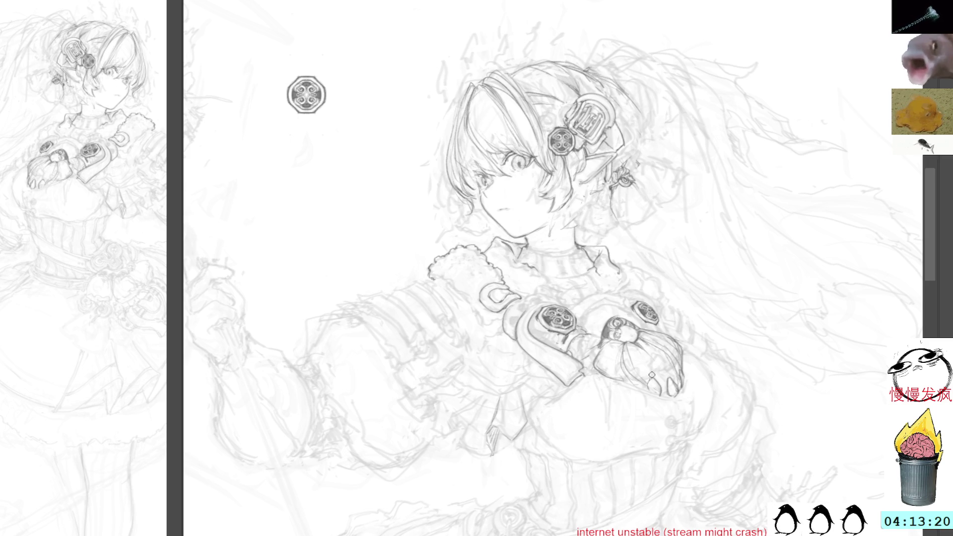
{"action": "left_click_drag", "start_coordinate": [683, 226], "coordinate": [671, 290]}
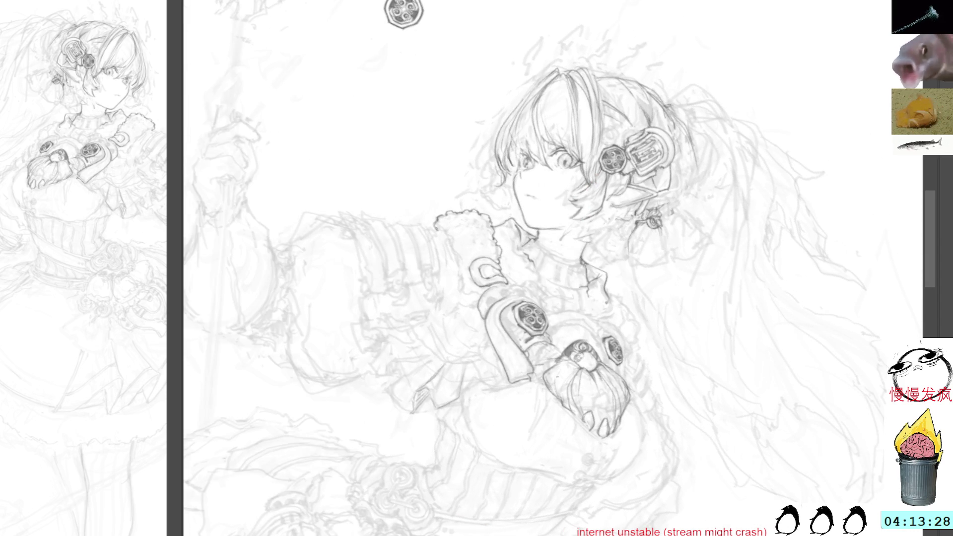
Rotate the canvas view clockwise to work on the tassel beside the ear.
{"action": "key", "text": "Delete"}
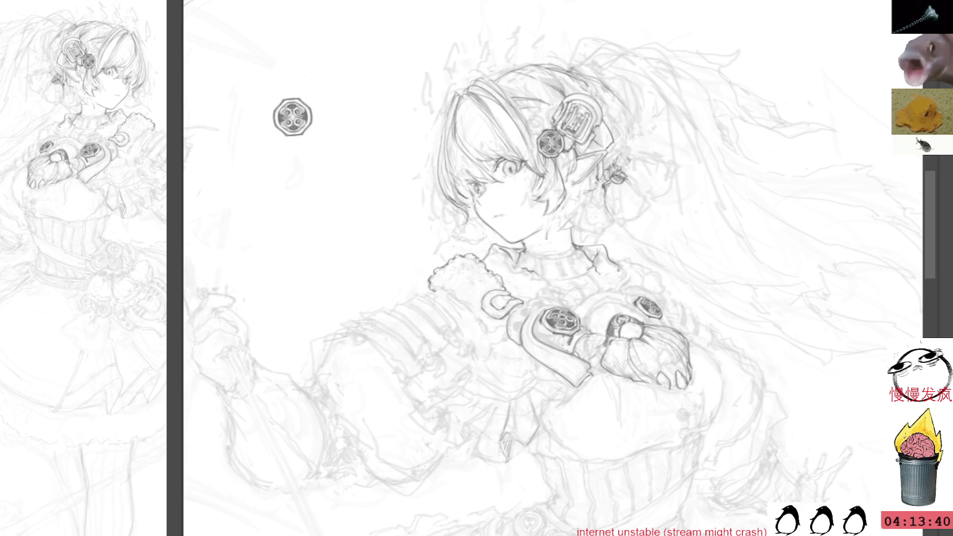
{"action": "left_click_drag", "start_coordinate": [700, 136], "coordinate": [730, 231]}
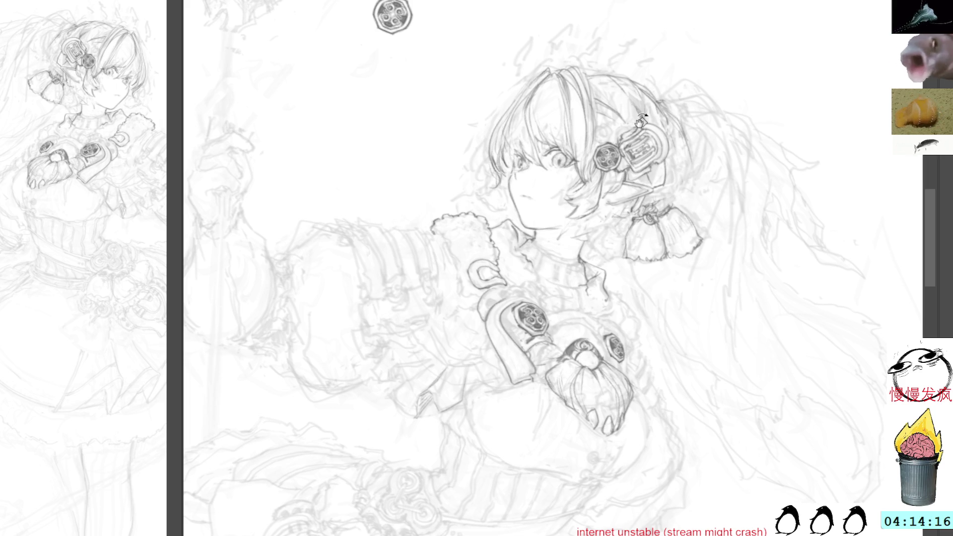
Reset the canvas rotation to its original upright angle with Home.
{"action": "key", "text": "Home"}
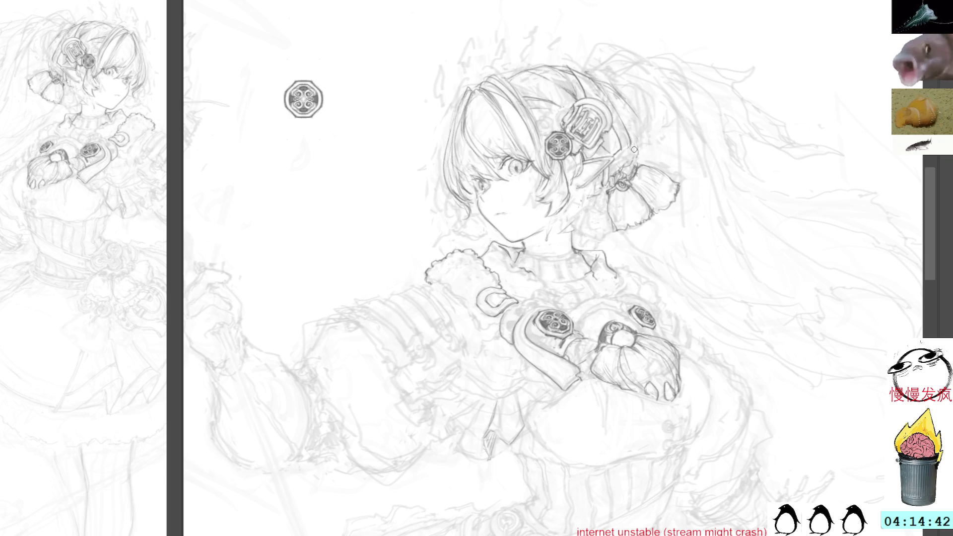
Darken the hair strands beside the clip and the strand left of the face.
{"action": "left_click_drag", "start_coordinate": [628, 129], "coordinate": [627, 151]}
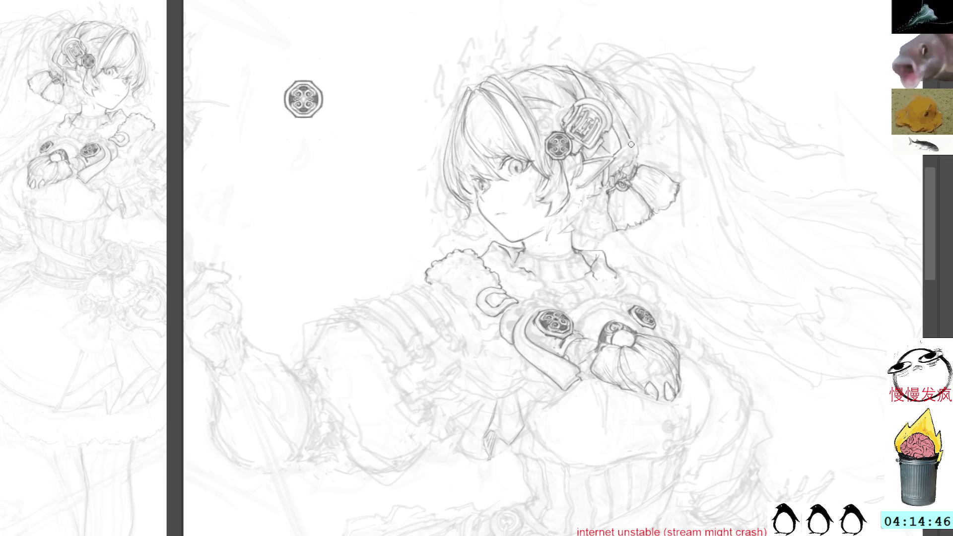
{"action": "left_click_drag", "start_coordinate": [630, 133], "coordinate": [636, 164]}
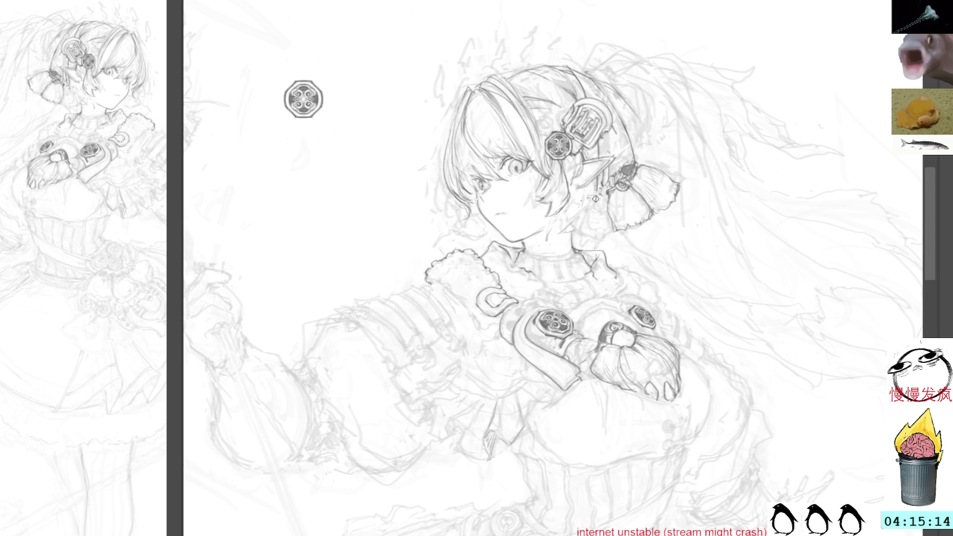
{"action": "left_click_drag", "start_coordinate": [562, 213], "coordinate": [553, 236]}
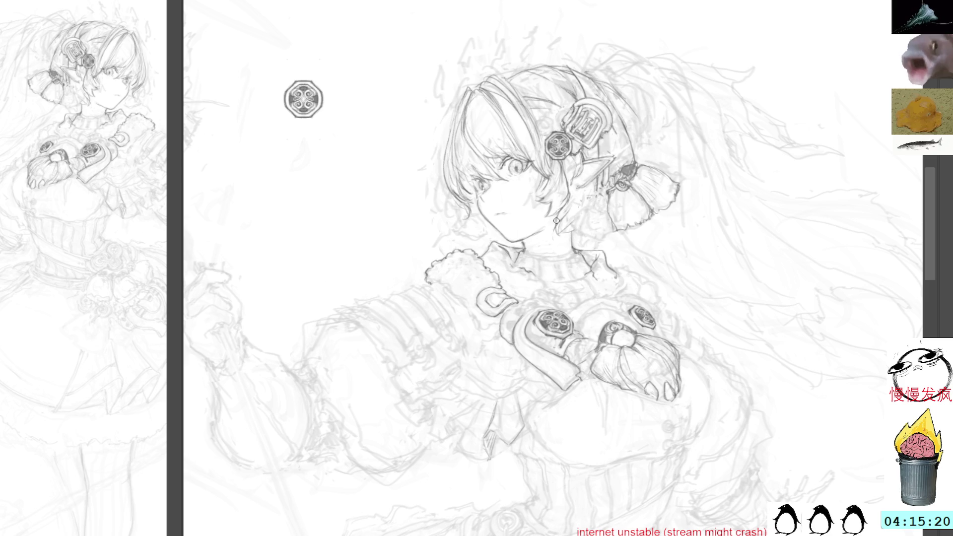
{"action": "left_click_drag", "start_coordinate": [569, 209], "coordinate": [557, 229]}
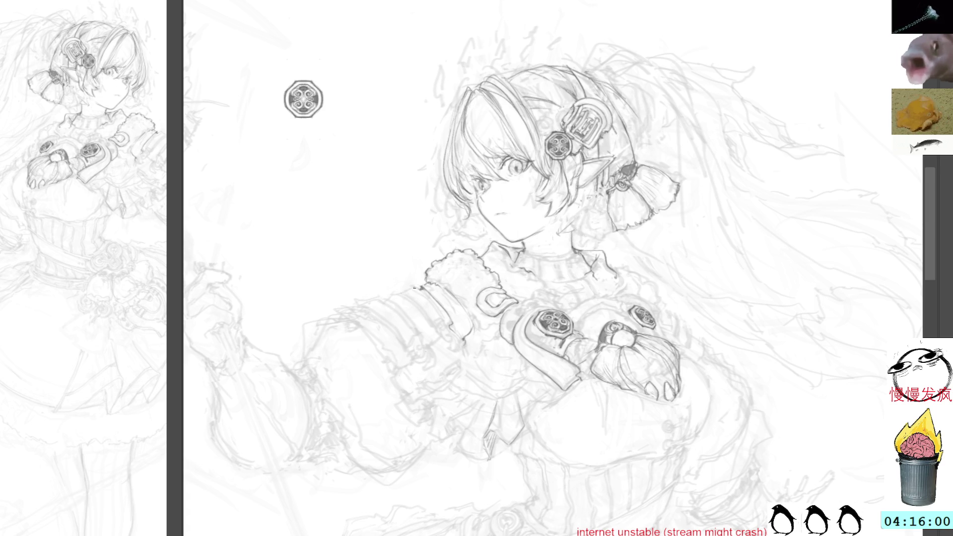
Pencil the armband edge along the upper sleeve and its small round rivet.
{"action": "left_click_drag", "start_coordinate": [411, 303], "coordinate": [427, 326]}
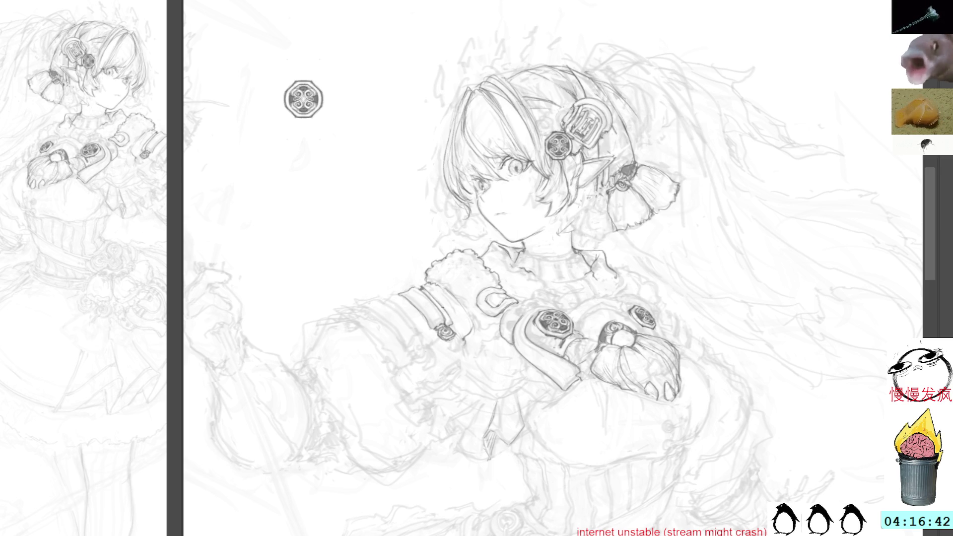
{"action": "left_click_drag", "start_coordinate": [449, 339], "coordinate": [457, 335]}
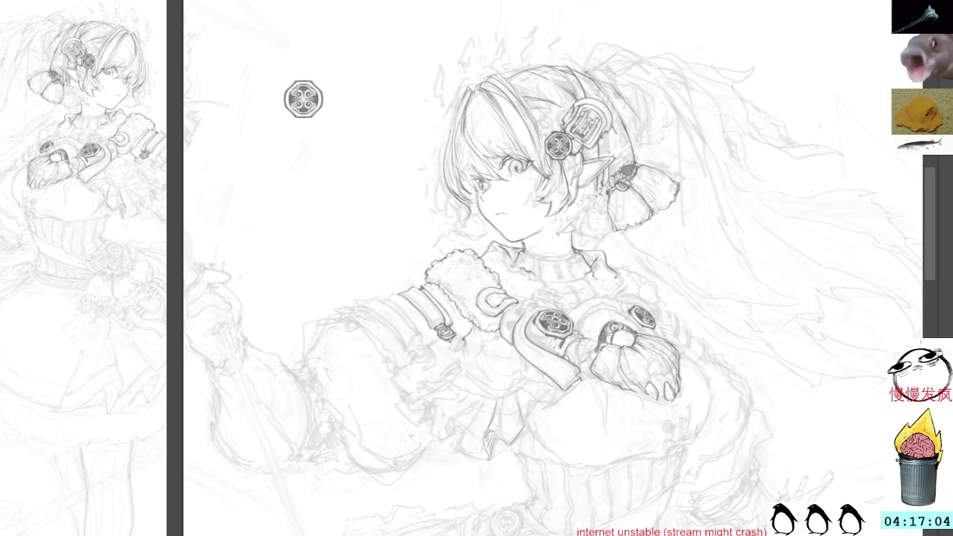
{"action": "key", "text": "Delete"}
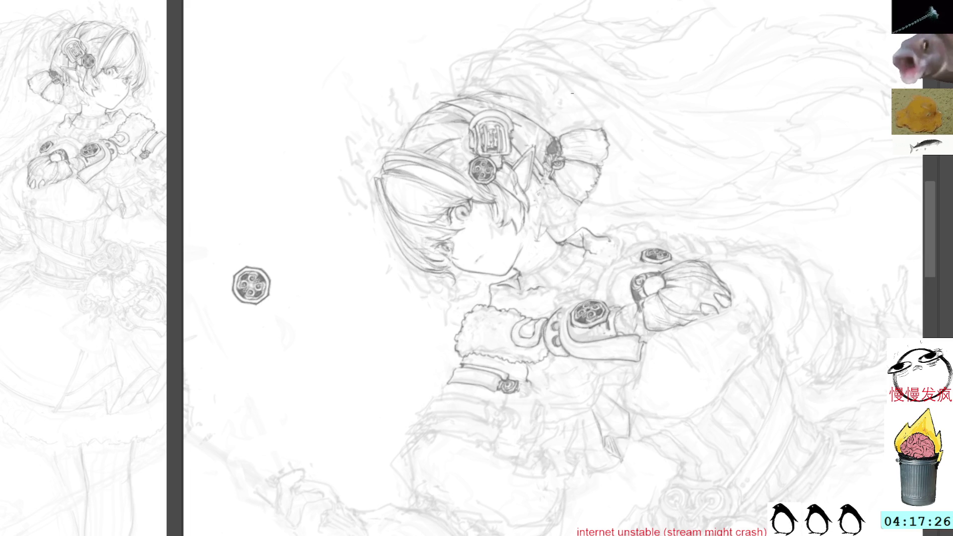
Tilt the canvas diagonally and trace darker strands along the hair's outer edge and top.
{"action": "mouse_move", "coordinate": [676, 172]}
{"action": "left_mouse_down"}
{"action": "mouse_move", "coordinate": [659, 132]}
{"action": "mouse_move", "coordinate": [577, 173]}
{"action": "left_mouse_up"}
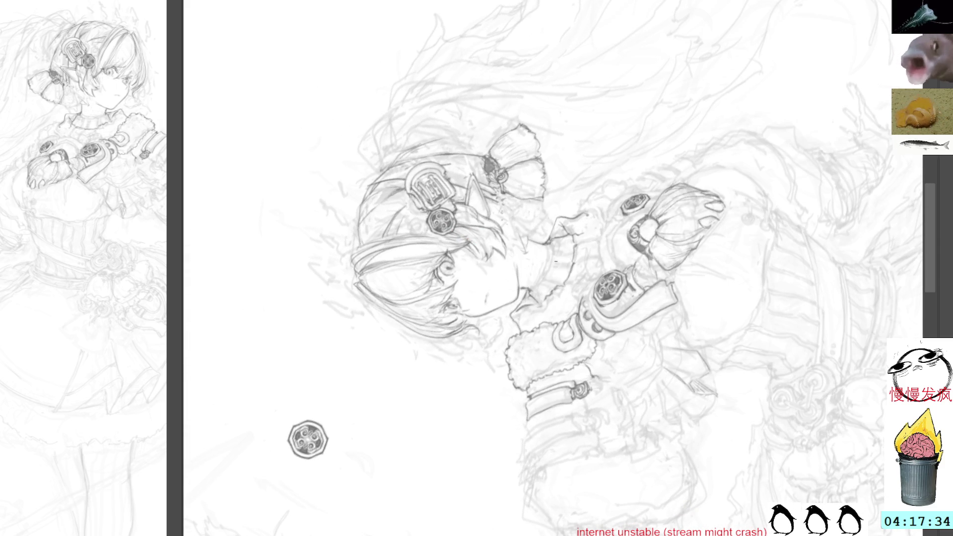
{"action": "key", "text": "minus"}
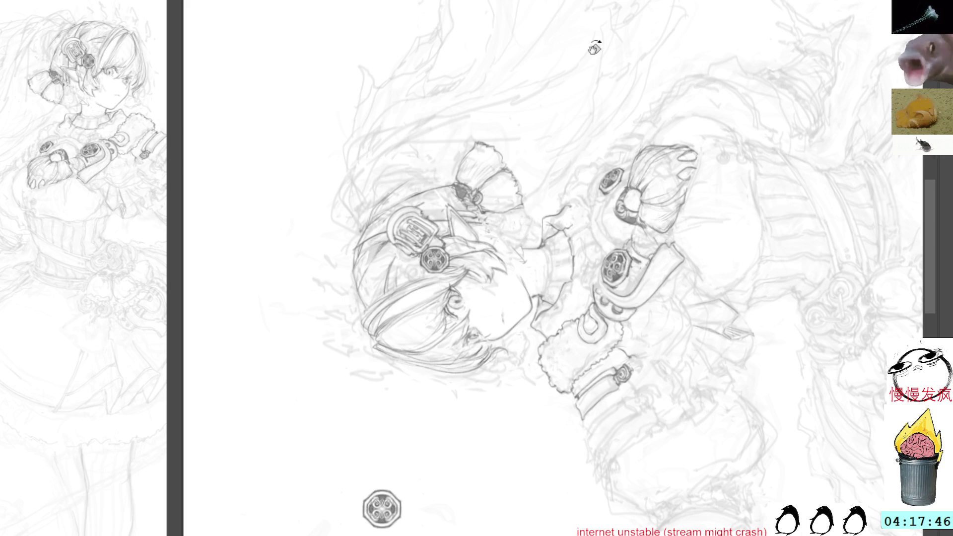
{"action": "left_click_drag", "start_coordinate": [595, 47], "coordinate": [276, 4]}
{"action": "mouse_move", "coordinate": [316, 262]}
{"action": "left_mouse_down"}
{"action": "mouse_move", "coordinate": [331, 310]}
{"action": "mouse_move", "coordinate": [375, 339]}
{"action": "left_mouse_up"}
{"action": "left_click_drag", "start_coordinate": [329, 282], "coordinate": [348, 341]}
{"action": "mouse_move", "coordinate": [328, 250]}
{"action": "left_mouse_down"}
{"action": "mouse_move", "coordinate": [328, 298]}
{"action": "mouse_move", "coordinate": [314, 242]}
{"action": "left_mouse_up"}
{"action": "left_click_drag", "start_coordinate": [316, 198], "coordinate": [319, 180]}
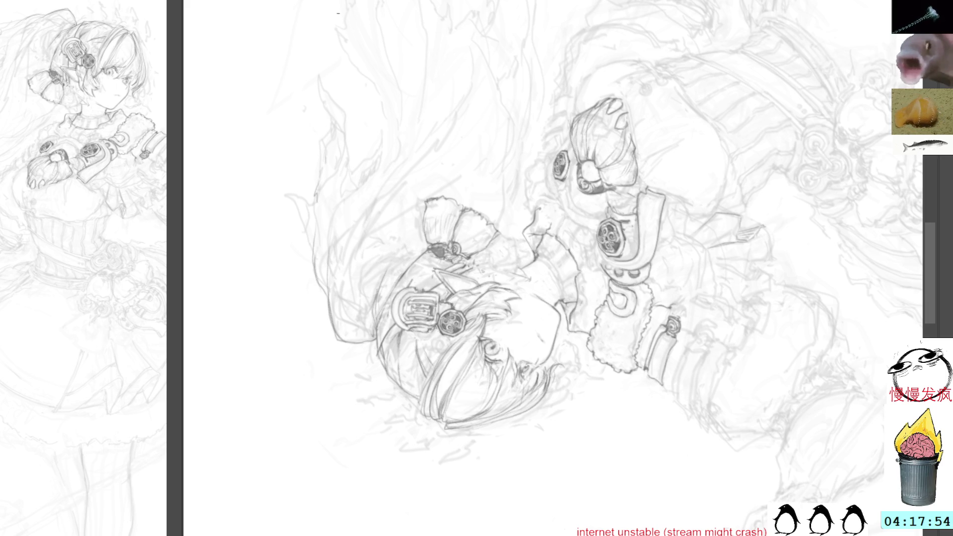
{"action": "mouse_move", "coordinate": [317, 60]}
{"action": "left_mouse_down"}
{"action": "mouse_move", "coordinate": [348, 122]}
{"action": "mouse_move", "coordinate": [353, 171]}
{"action": "left_mouse_up"}
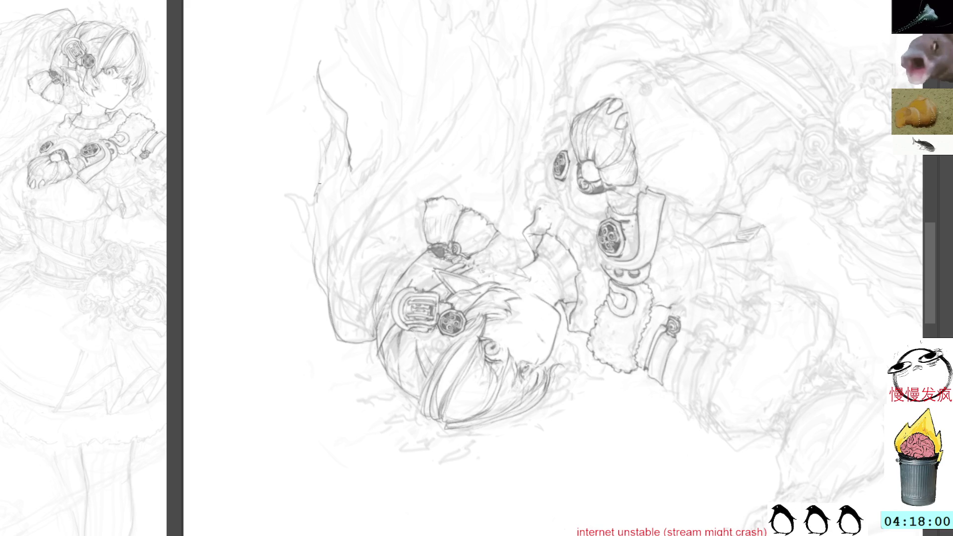
{"action": "left_click_drag", "start_coordinate": [324, 134], "coordinate": [314, 205]}
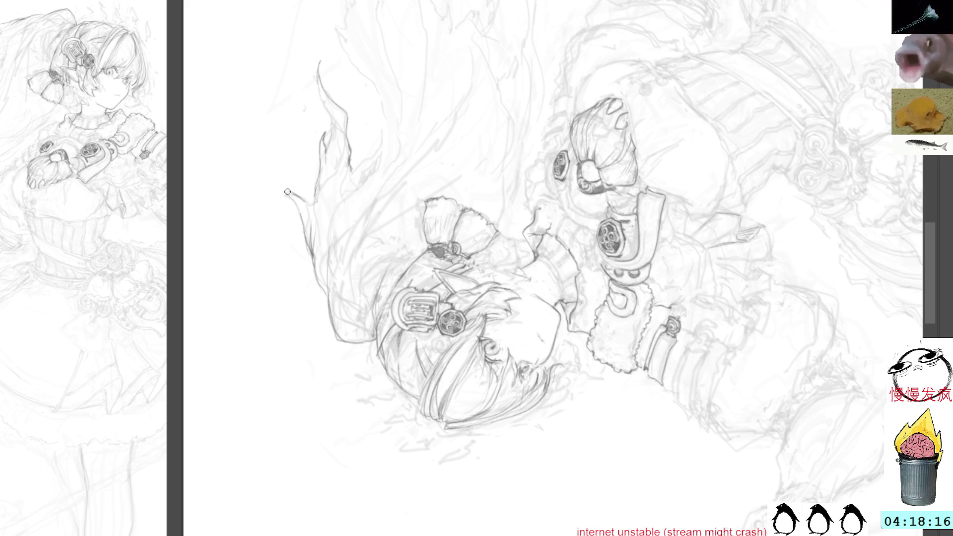
Extend a strand tip into a sharp point and reinforce the flame-shaped hair edge.
{"action": "left_click_drag", "start_coordinate": [293, 195], "coordinate": [273, 186]}
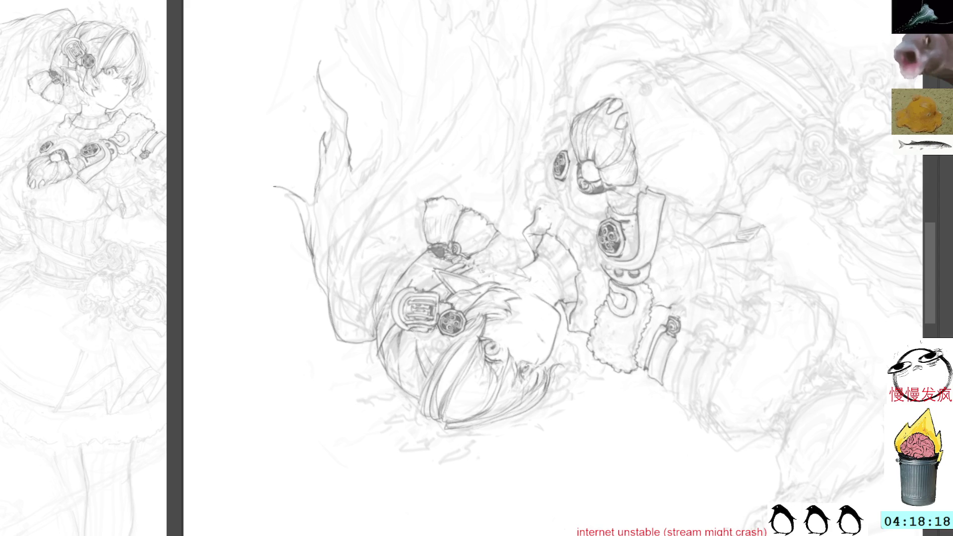
{"action": "key", "text": "ctrl+z"}
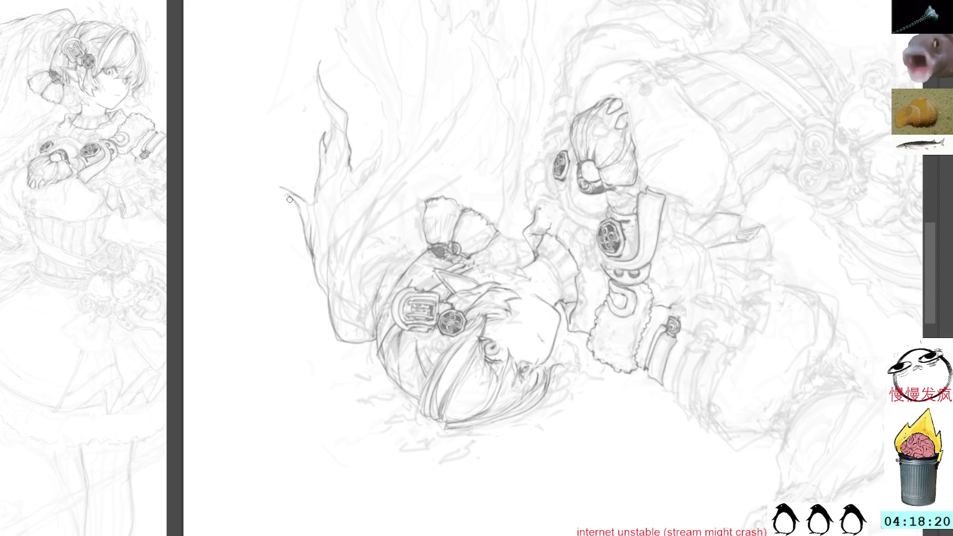
{"action": "left_click_drag", "start_coordinate": [297, 196], "coordinate": [277, 191]}
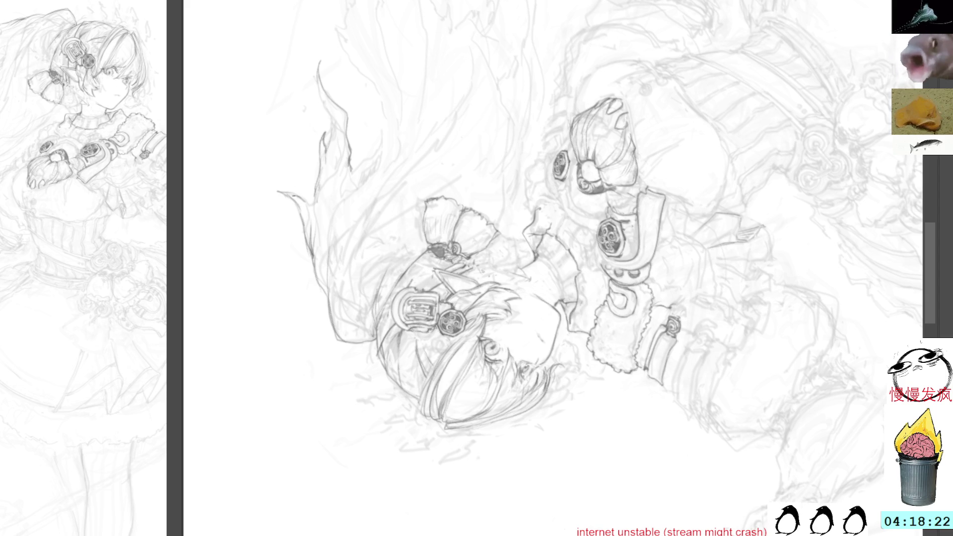
{"action": "left_click_drag", "start_coordinate": [443, 85], "coordinate": [323, 106]}
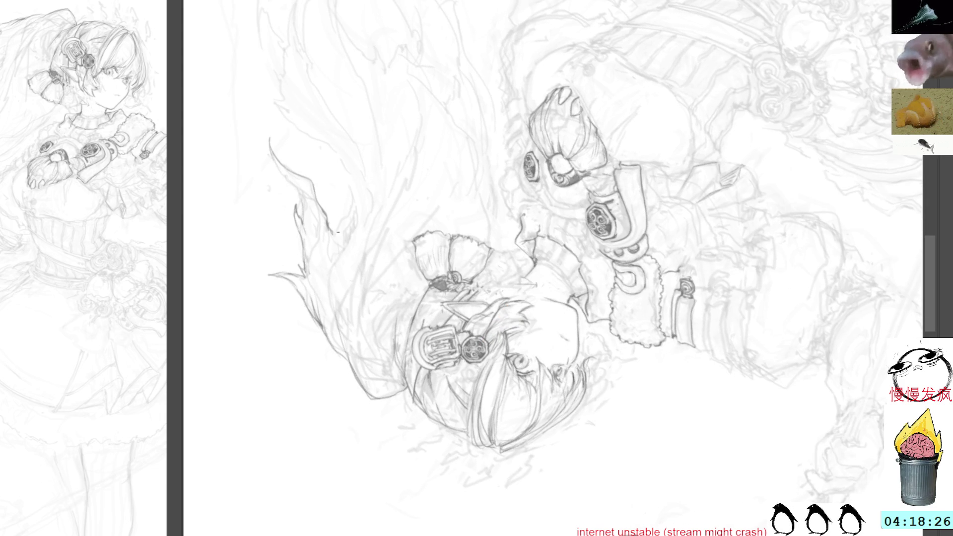
{"action": "mouse_move", "coordinate": [340, 222]}
{"action": "left_mouse_down"}
{"action": "mouse_move", "coordinate": [351, 193]}
{"action": "mouse_move", "coordinate": [346, 172]}
{"action": "mouse_move", "coordinate": [365, 190]}
{"action": "left_mouse_up"}
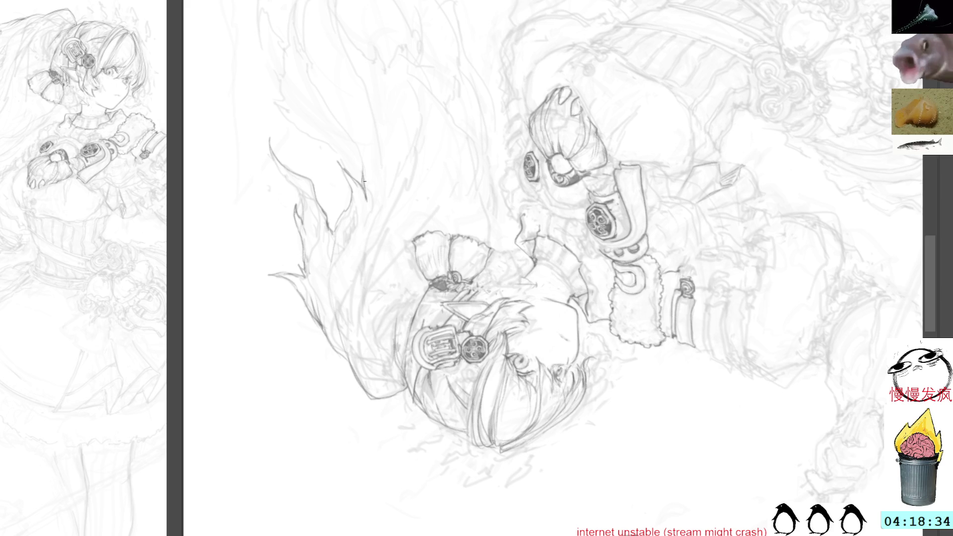
{"action": "left_click_drag", "start_coordinate": [338, 165], "coordinate": [353, 194]}
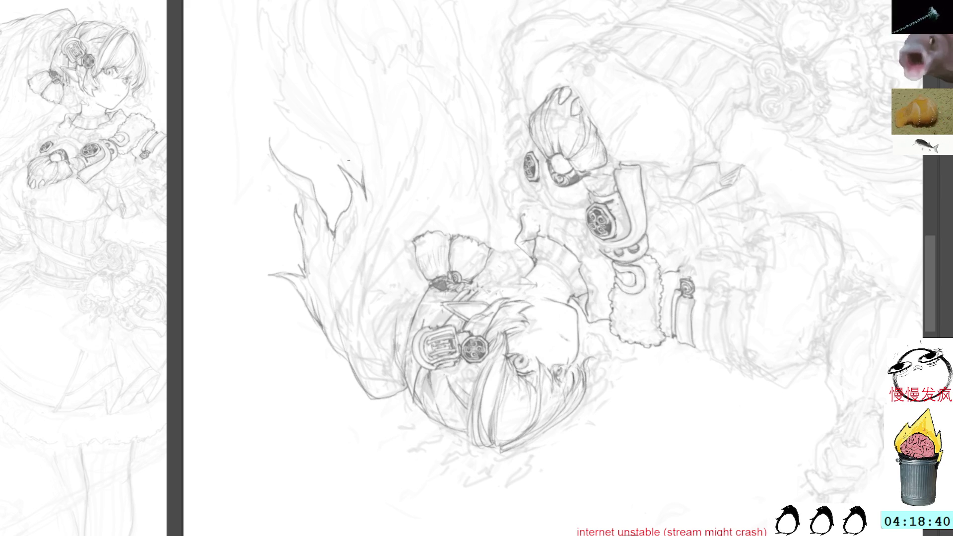
Add fine strands to the flowing hair on the right, then readjust rotation and zoom.
{"action": "left_click_drag", "start_coordinate": [666, 26], "coordinate": [788, 108]}
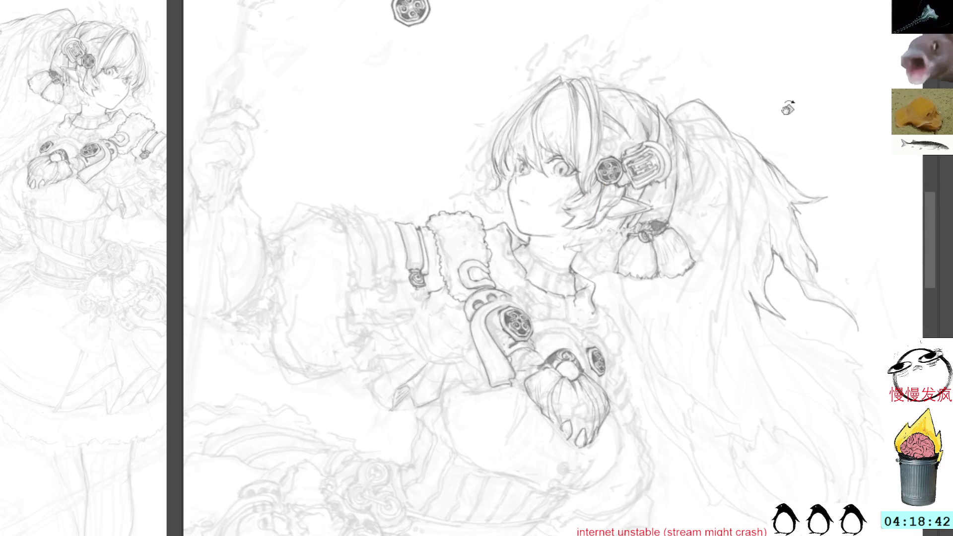
{"action": "mouse_move", "coordinate": [692, 97]}
{"action": "left_mouse_down"}
{"action": "mouse_move", "coordinate": [548, 33]}
{"action": "mouse_move", "coordinate": [499, 28]}
{"action": "left_mouse_up"}
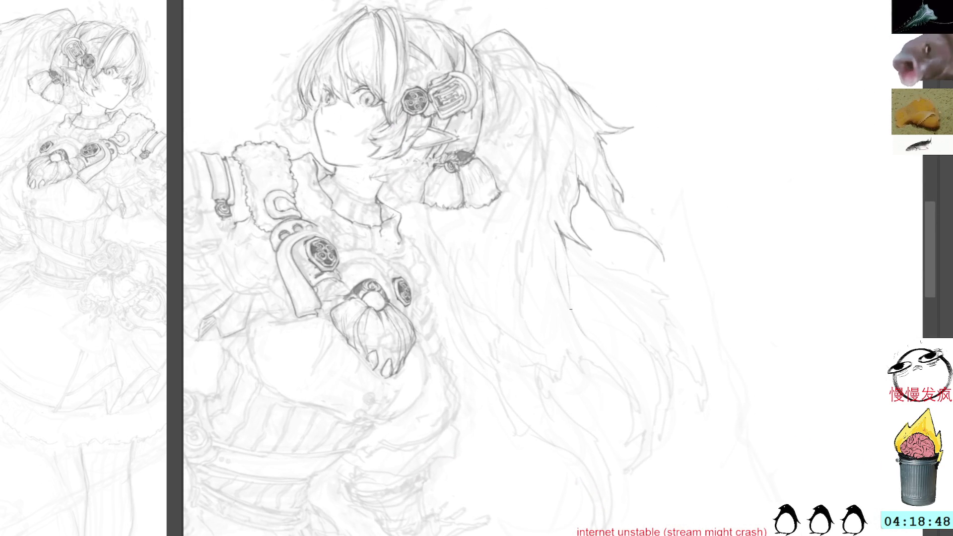
{"action": "mouse_move", "coordinate": [565, 299]}
{"action": "left_mouse_down"}
{"action": "mouse_move", "coordinate": [576, 332]}
{"action": "mouse_move", "coordinate": [596, 347]}
{"action": "mouse_move", "coordinate": [577, 330]}
{"action": "left_mouse_up"}
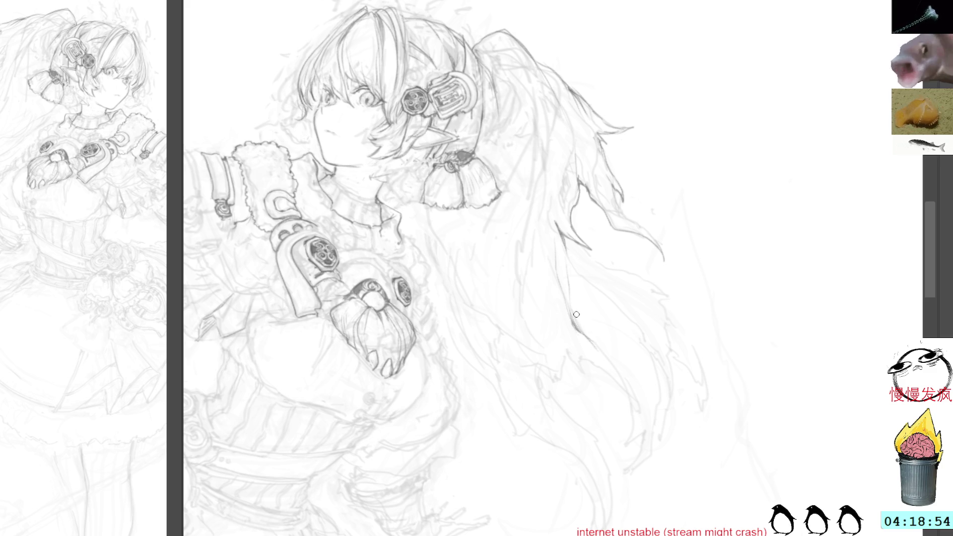
{"action": "mouse_move", "coordinate": [602, 298]}
{"action": "left_mouse_down"}
{"action": "mouse_move", "coordinate": [671, 212]}
{"action": "mouse_move", "coordinate": [493, 329]}
{"action": "left_mouse_up"}
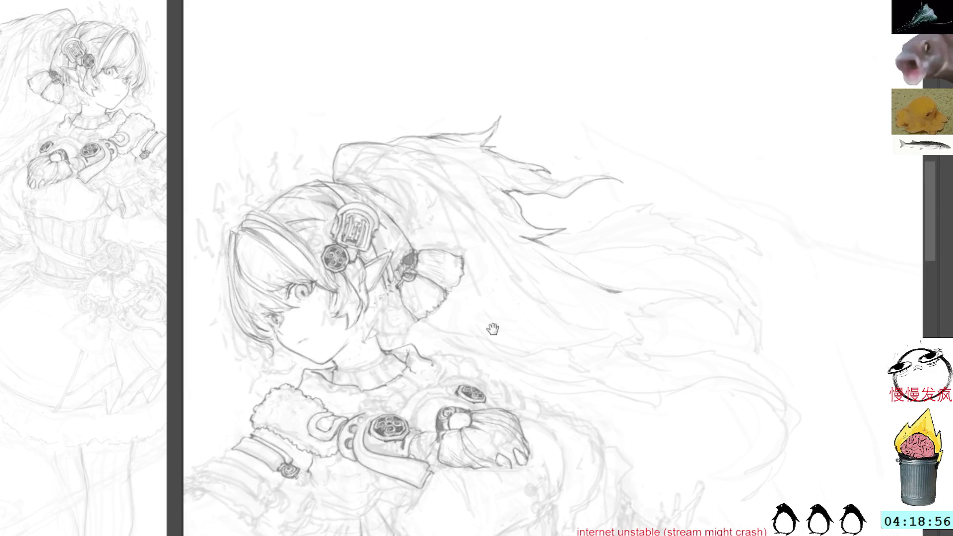
{"action": "scroll", "coordinate": [566, 217], "scroll_direction": "up", "scroll_amount": 3}
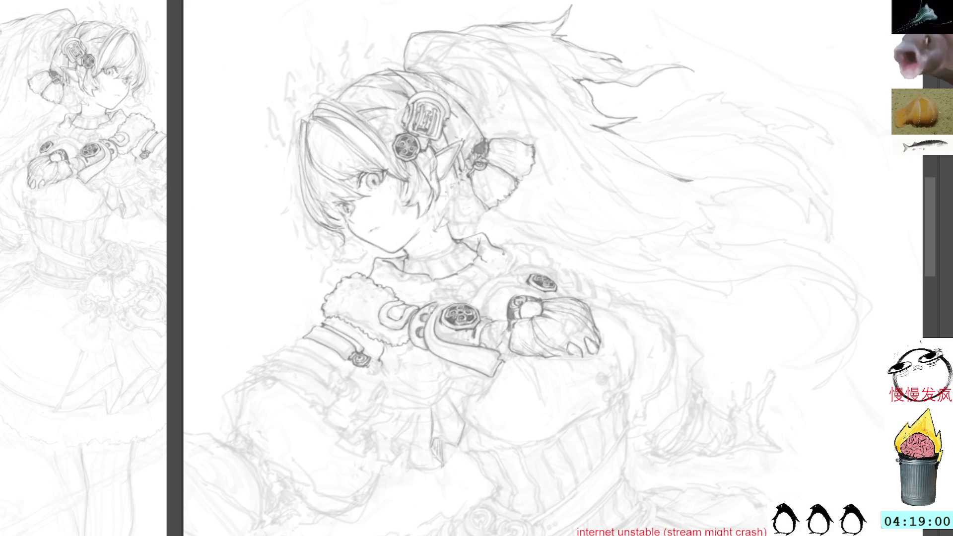
{"action": "mouse_move", "coordinate": [613, 167]}
{"action": "left_mouse_down"}
{"action": "mouse_move", "coordinate": [677, 184]}
{"action": "mouse_move", "coordinate": [700, 279]}
{"action": "left_mouse_up"}
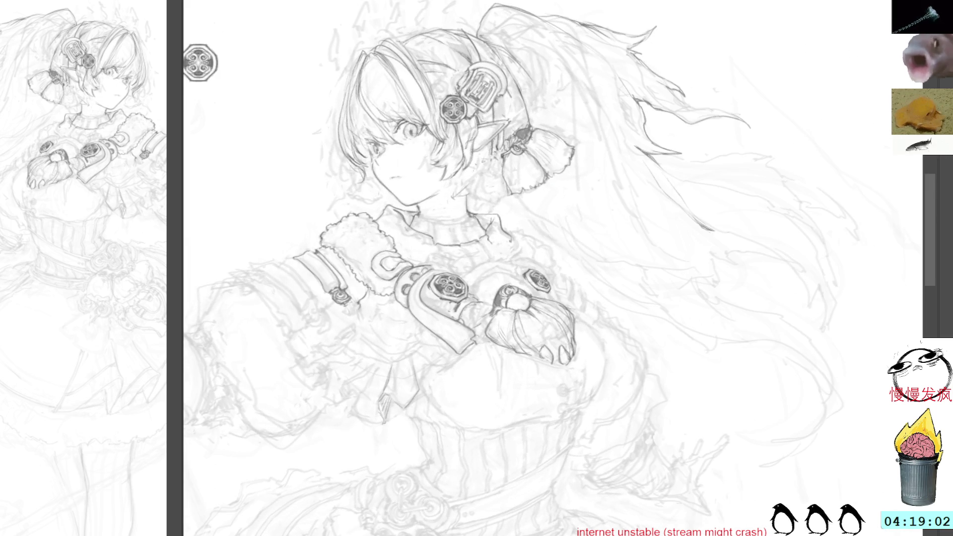
{"action": "scroll", "coordinate": [577, 144], "scroll_direction": "up", "scroll_amount": 2}
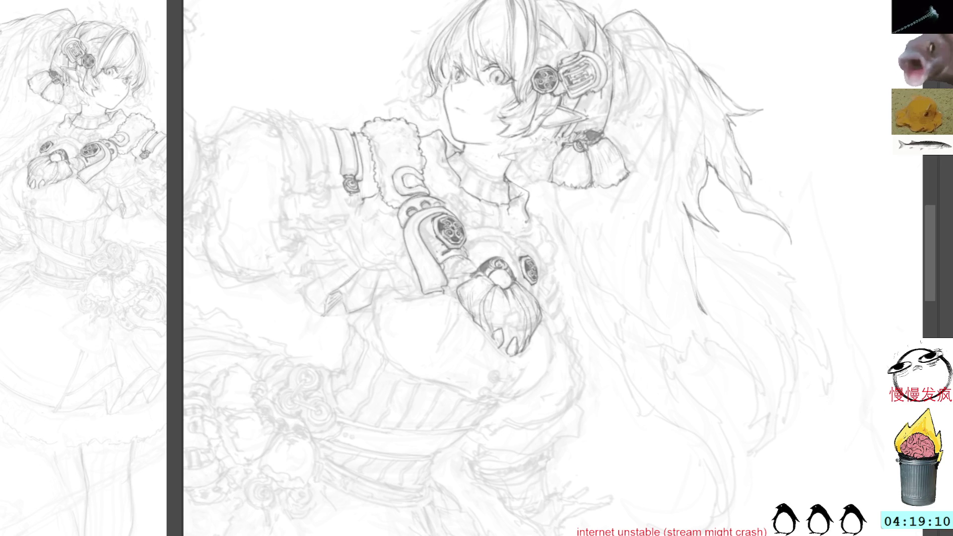
{"action": "key", "text": "Home"}
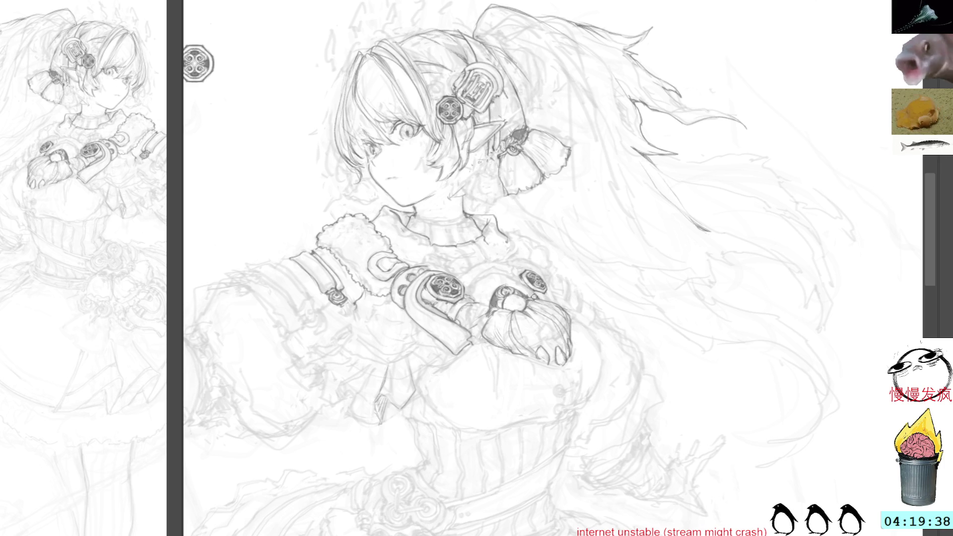
{"action": "mouse_move", "coordinate": [580, 198]}
{"action": "left_mouse_down"}
{"action": "mouse_move", "coordinate": [506, 170]}
{"action": "mouse_move", "coordinate": [535, 135]}
{"action": "left_mouse_up"}
{"action": "left_click_drag", "start_coordinate": [629, 166], "coordinate": [585, 228]}
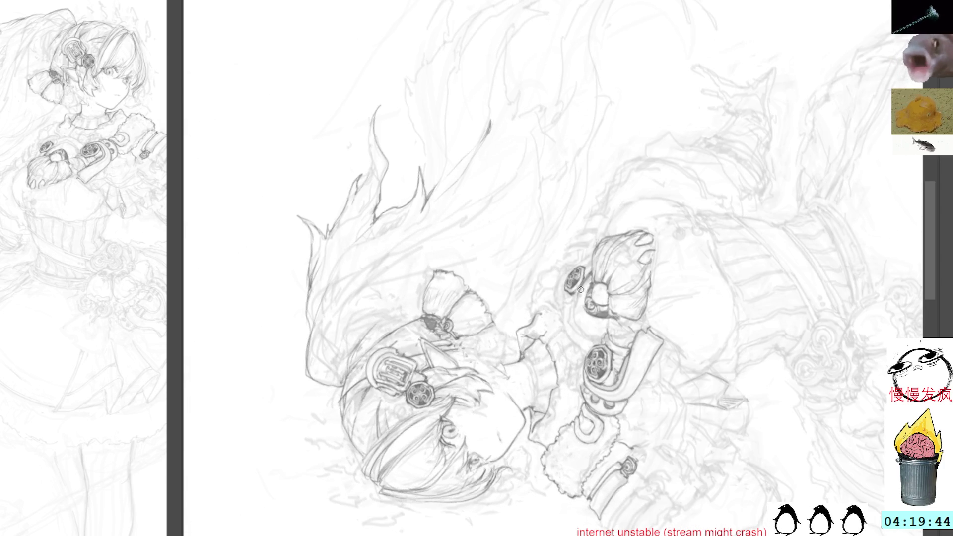
Sharpen the gauntlet outline by her hand, then view the canvas rotated, upright and mirrored.
{"action": "mouse_move", "coordinate": [575, 295]}
{"action": "left_mouse_down"}
{"action": "mouse_move", "coordinate": [579, 332]}
{"action": "mouse_move", "coordinate": [591, 340]}
{"action": "mouse_move", "coordinate": [581, 290]}
{"action": "left_mouse_up"}
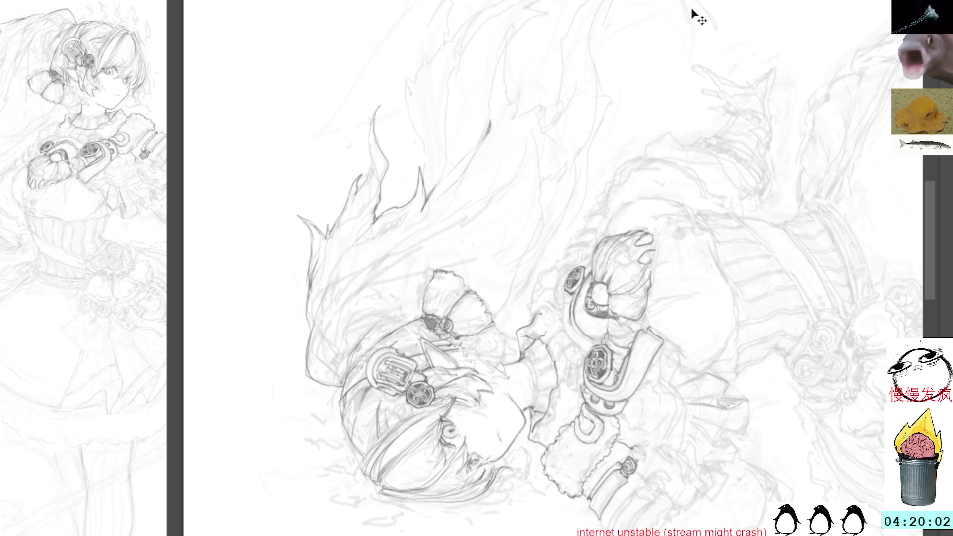
{"action": "left_click_drag", "start_coordinate": [743, 17], "coordinate": [481, 207]}
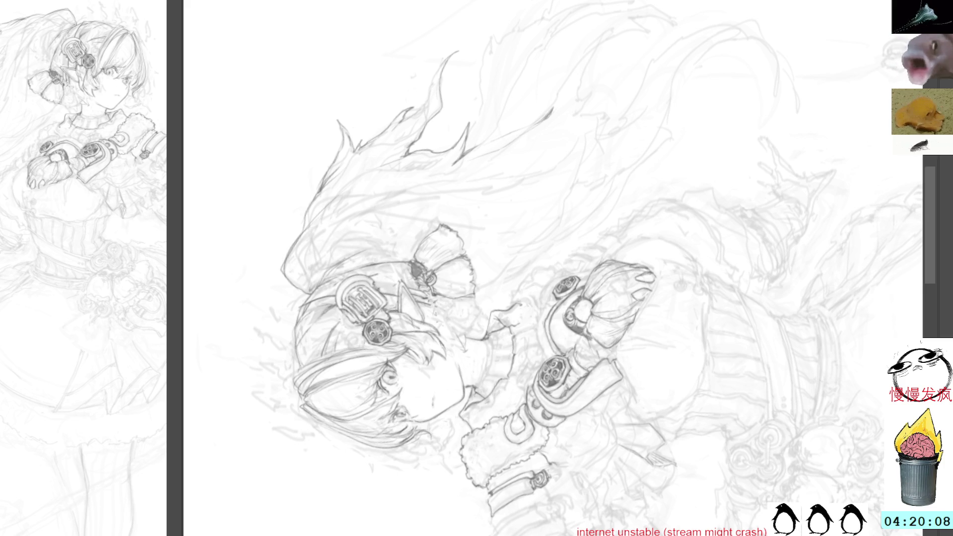
{"action": "left_click_drag", "start_coordinate": [640, 196], "coordinate": [584, 181]}
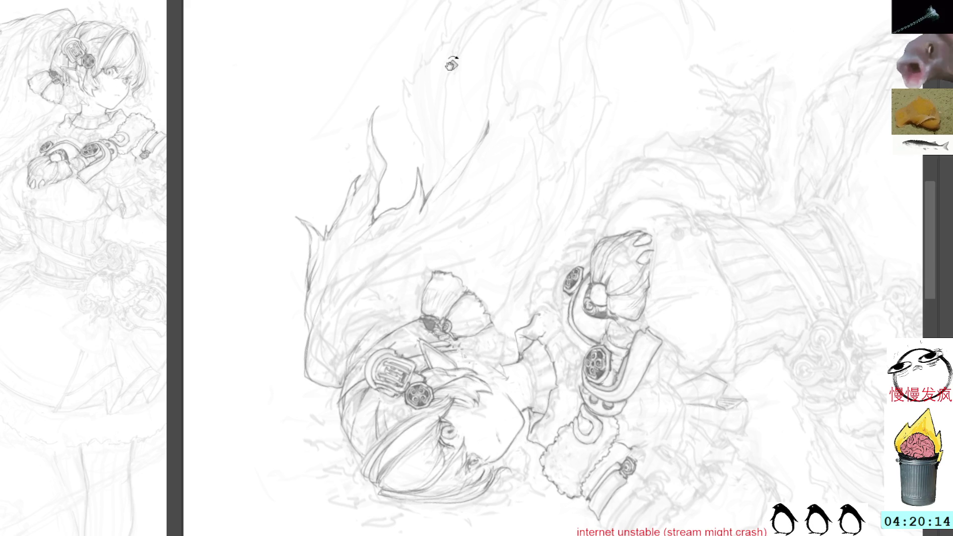
{"action": "key", "text": "ctrl+0"}
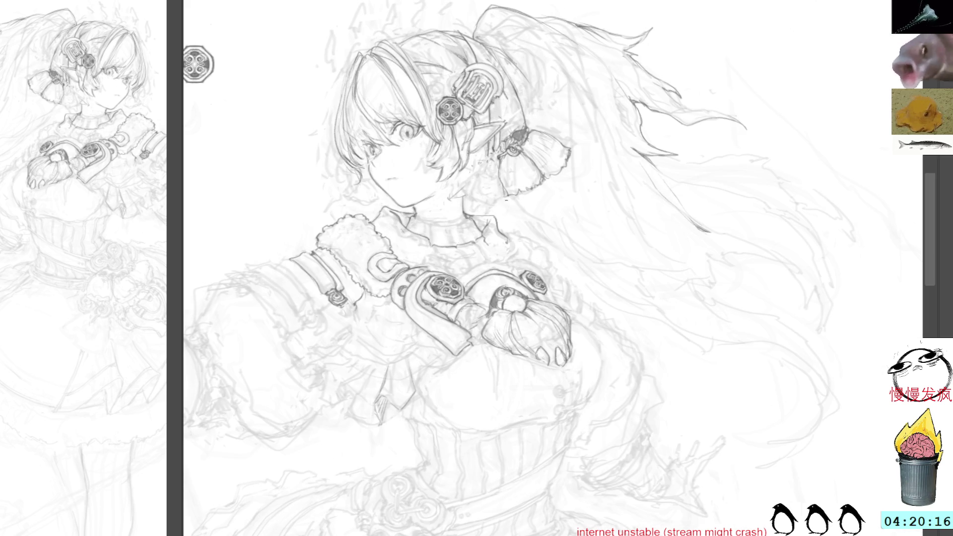
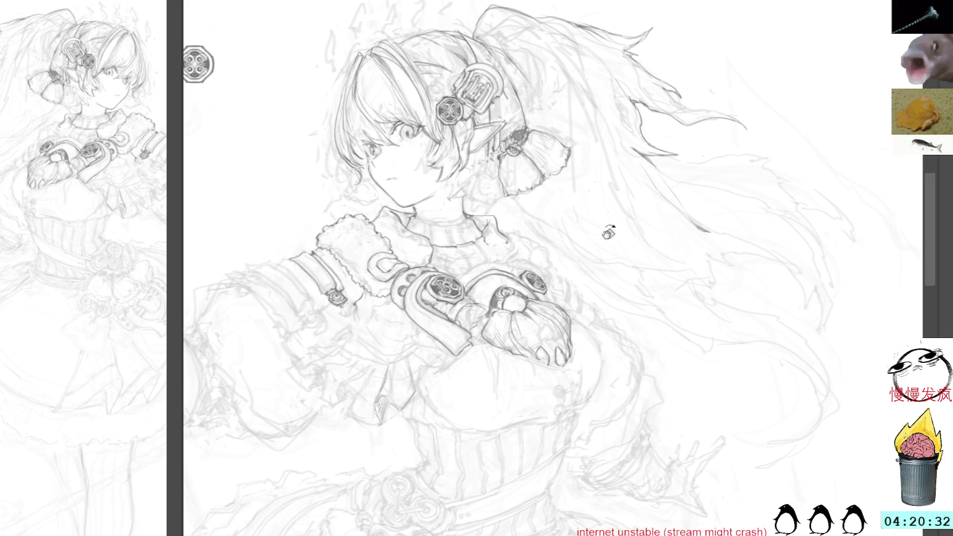
Rotate the canvas view counter-clockwise and add a short pencil line on the arm.
{"action": "key", "text": "End"}
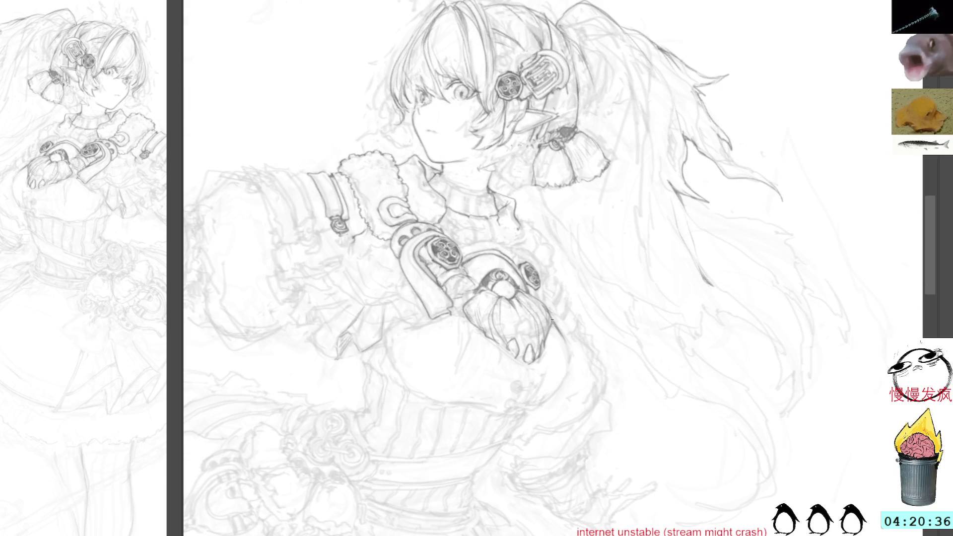
{"action": "left_click_drag", "start_coordinate": [653, 259], "coordinate": [597, 189]}
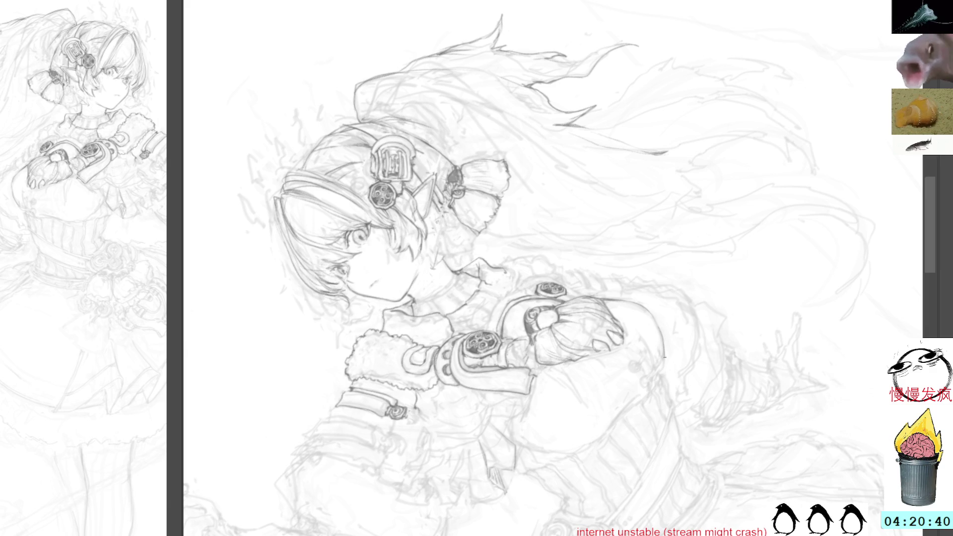
{"action": "mouse_move", "coordinate": [728, 318]}
{"action": "left_mouse_down"}
{"action": "mouse_move", "coordinate": [776, 222]}
{"action": "mouse_move", "coordinate": [708, 279]}
{"action": "left_mouse_up"}
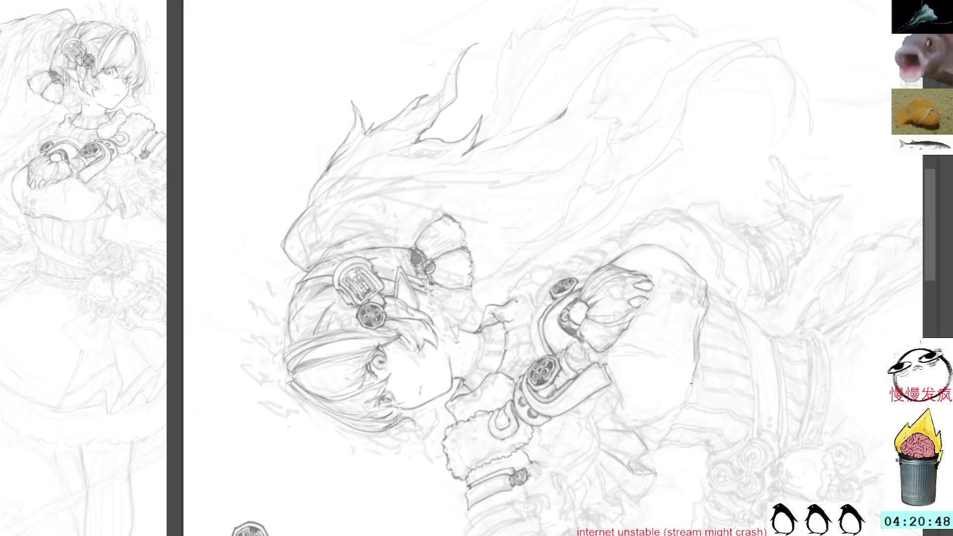
{"action": "mouse_move", "coordinate": [717, 354]}
{"action": "left_mouse_down"}
{"action": "mouse_move", "coordinate": [774, 271]}
{"action": "mouse_move", "coordinate": [734, 312]}
{"action": "left_mouse_up"}
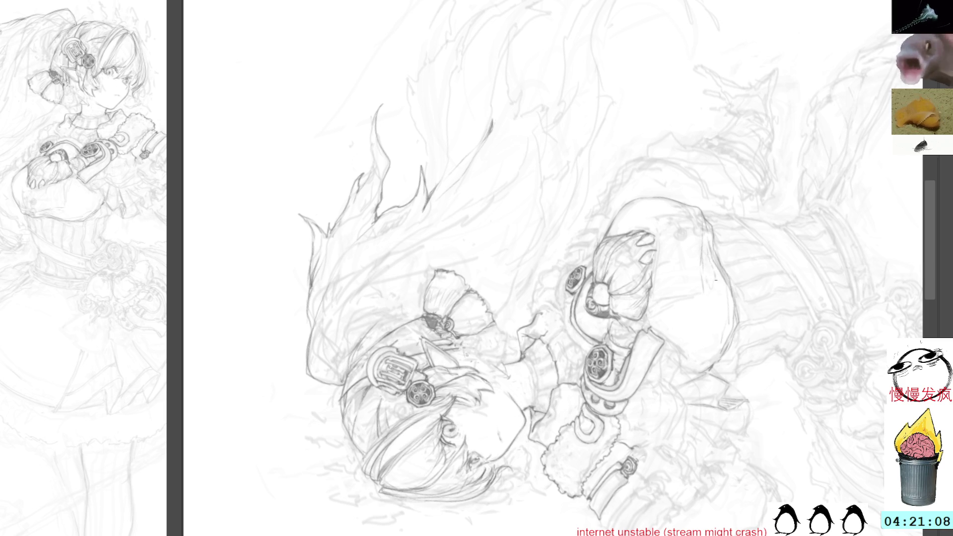
{"action": "left_click_drag", "start_coordinate": [719, 285], "coordinate": [721, 304]}
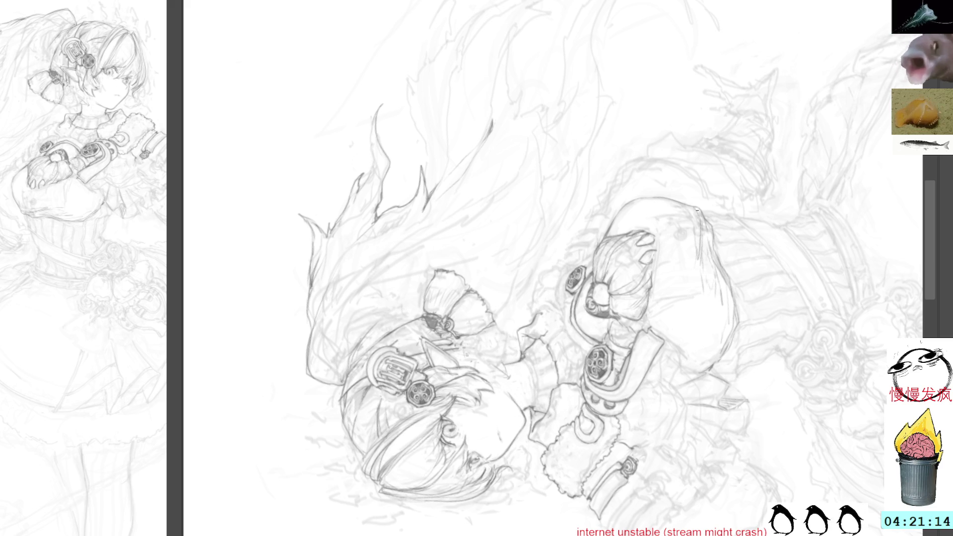
Make and discard a small lasso selection, then return the canvas view to upright.
{"action": "mouse_move", "coordinate": [695, 201]}
{"action": "left_mouse_down"}
{"action": "mouse_move", "coordinate": [704, 219]}
{"action": "mouse_move", "coordinate": [695, 203]}
{"action": "left_mouse_up"}
{"action": "mouse_move", "coordinate": [694, 163]}
{"action": "left_mouse_down"}
{"action": "mouse_move", "coordinate": [717, 174]}
{"action": "mouse_move", "coordinate": [710, 162]}
{"action": "left_mouse_up"}
{"action": "key", "text": "ctrl+d"}
{"action": "left_click_drag", "start_coordinate": [765, 106], "coordinate": [703, 253]}
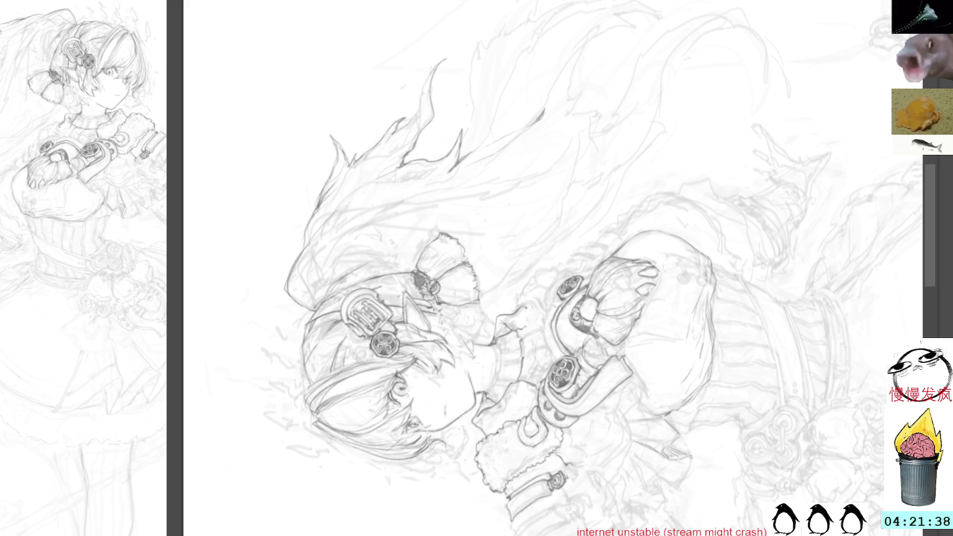
{"action": "key", "text": "ctrl+at"}
Frame and tilt the torso, then sketch short strokes on the corset.
{"action": "left_click_drag", "start_coordinate": [559, 319], "coordinate": [575, 247]}
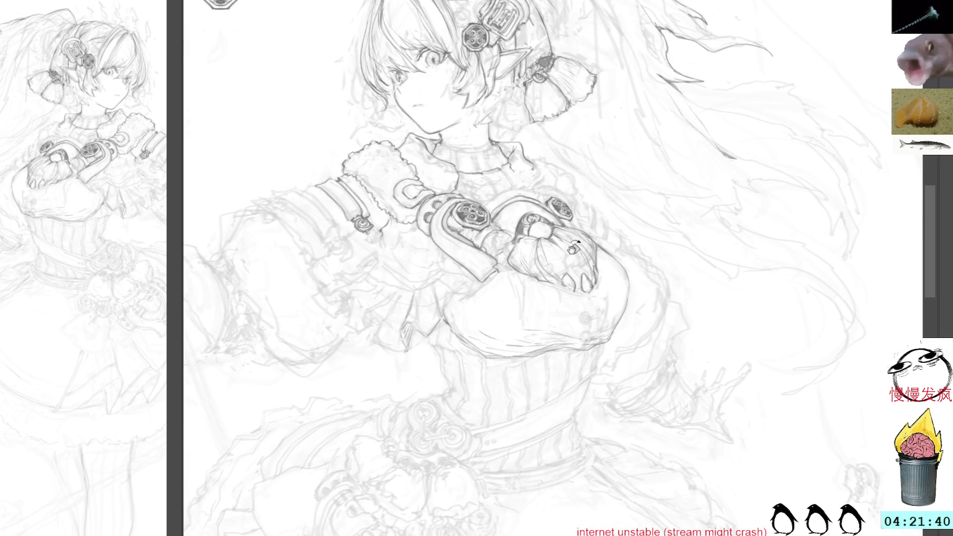
{"action": "left_click_drag", "start_coordinate": [519, 327], "coordinate": [591, 347]}
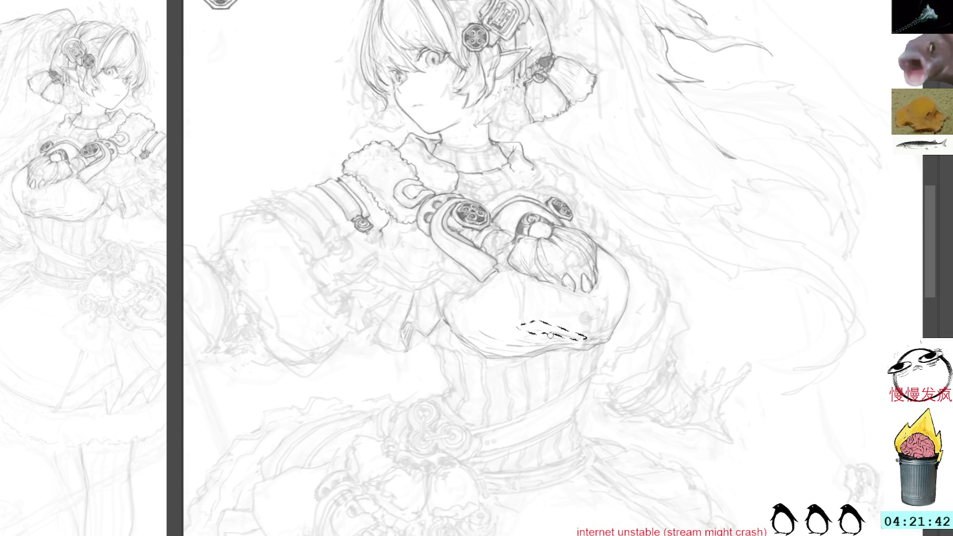
{"action": "left_click", "coordinate": [602, 270]}
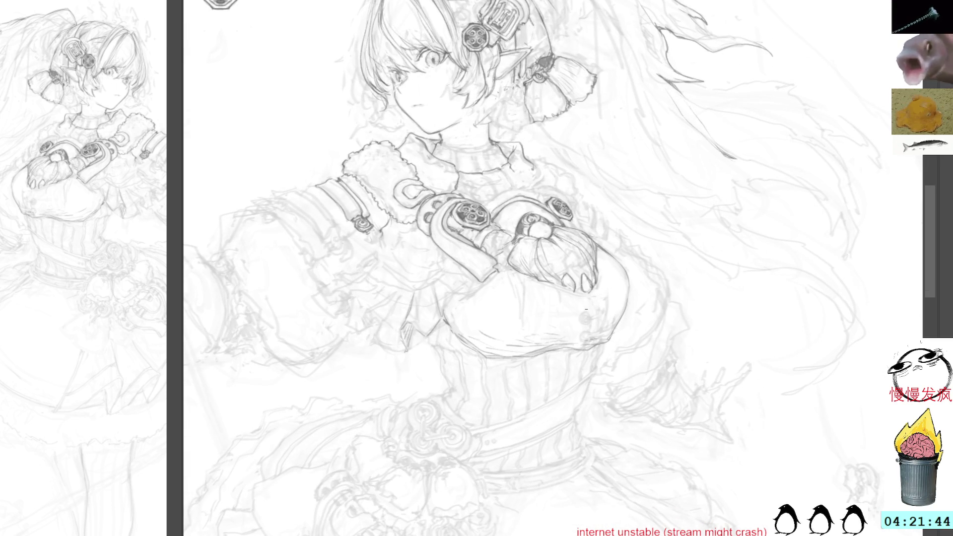
{"action": "left_click_drag", "start_coordinate": [695, 188], "coordinate": [630, 115]}
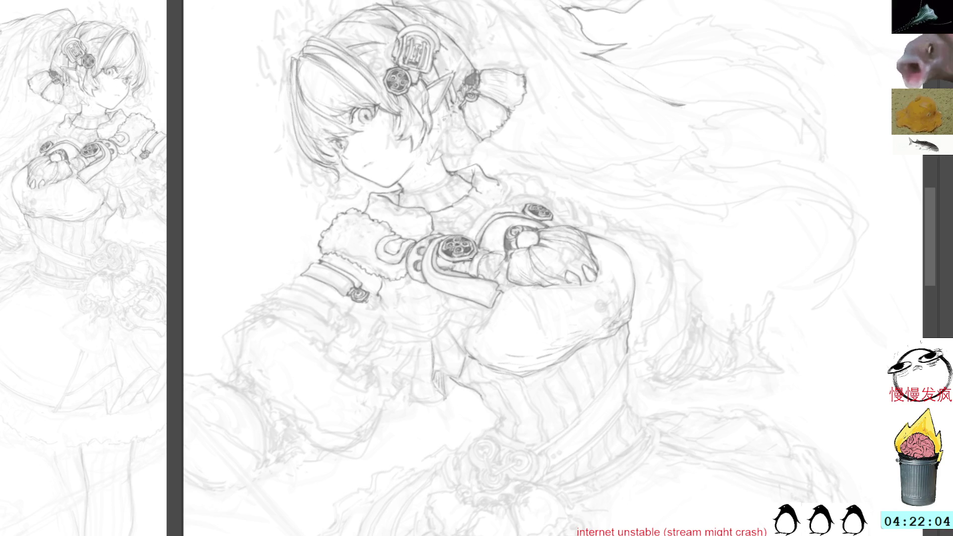
{"action": "key", "text": "Delete"}
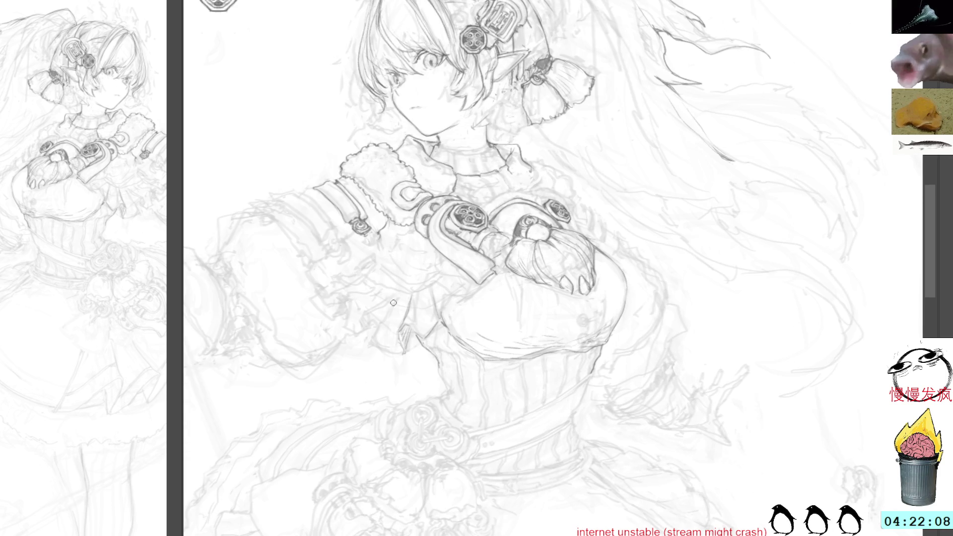
{"action": "mouse_move", "coordinate": [437, 362]}
{"action": "left_mouse_down"}
{"action": "mouse_move", "coordinate": [449, 394]}
{"action": "mouse_move", "coordinate": [444, 383]}
{"action": "left_mouse_up"}
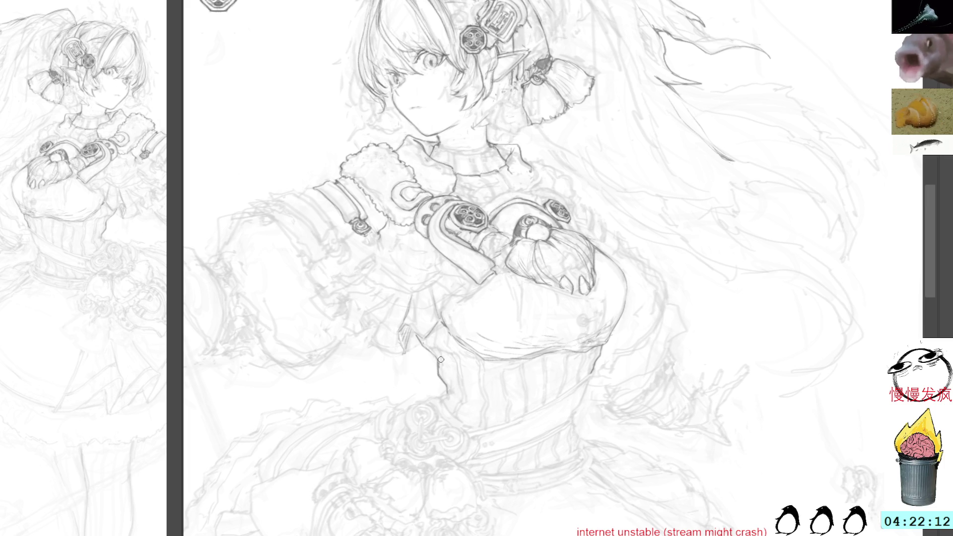
{"action": "left_click_drag", "start_coordinate": [445, 386], "coordinate": [455, 397]}
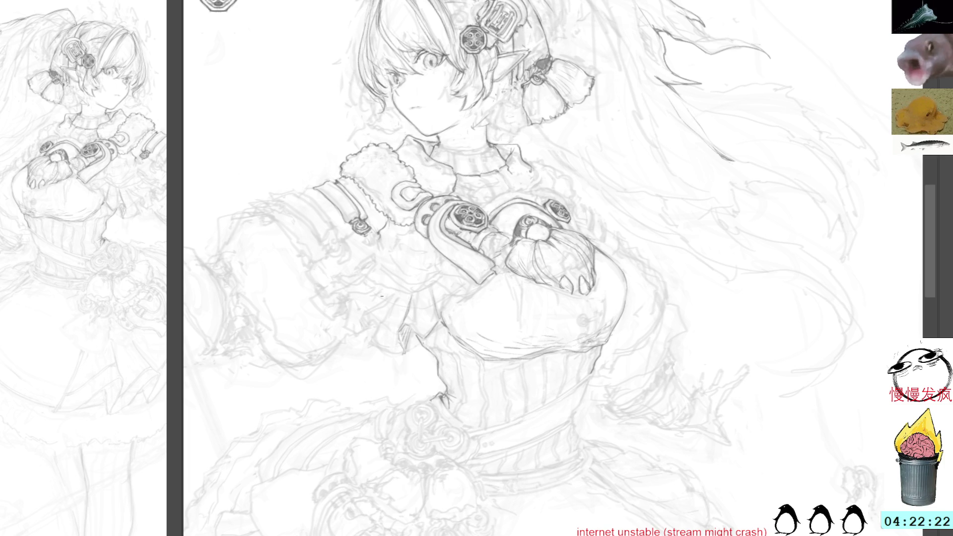
Reset the view upright over the torso and belt, and draw a short stroke beside the corset.
{"action": "left_click_drag", "start_coordinate": [381, 296], "coordinate": [335, 236]}
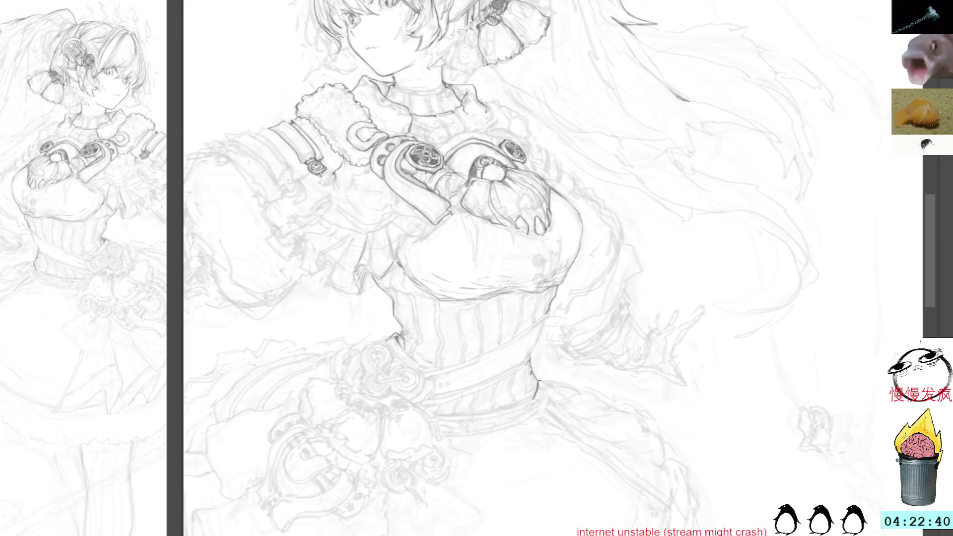
{"action": "mouse_move", "coordinate": [537, 388]}
{"action": "left_mouse_down"}
{"action": "mouse_move", "coordinate": [602, 187]}
{"action": "mouse_move", "coordinate": [662, 187]}
{"action": "mouse_move", "coordinate": [549, 238]}
{"action": "left_mouse_up"}
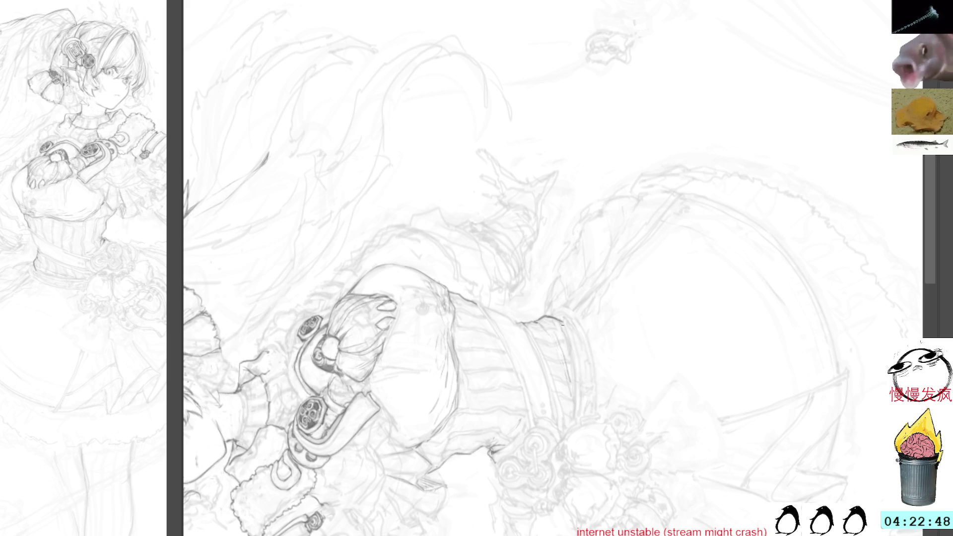
{"action": "key", "text": "Home"}
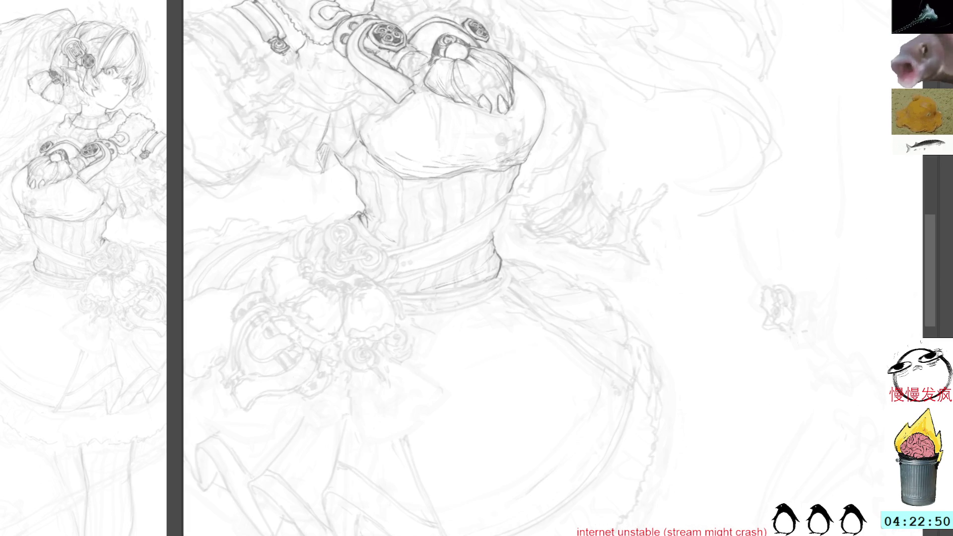
{"action": "left_click_drag", "start_coordinate": [528, 178], "coordinate": [548, 317]}
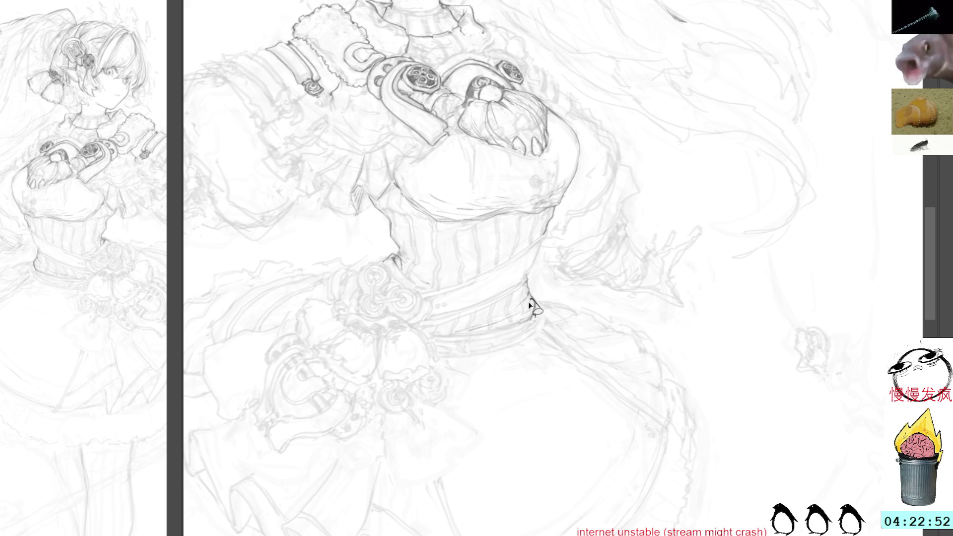
{"action": "left_click_drag", "start_coordinate": [600, 151], "coordinate": [658, 260]}
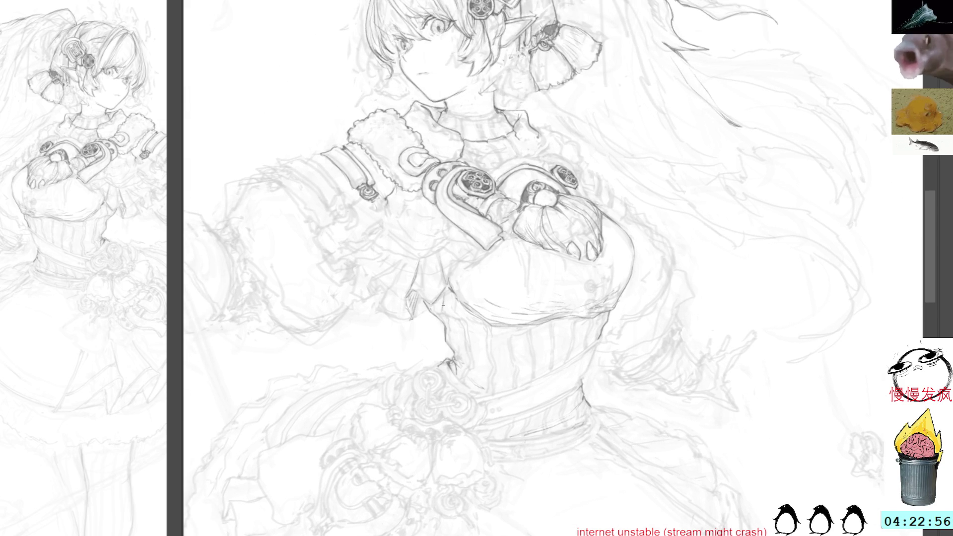
{"action": "left_click_drag", "start_coordinate": [436, 312], "coordinate": [460, 328]}
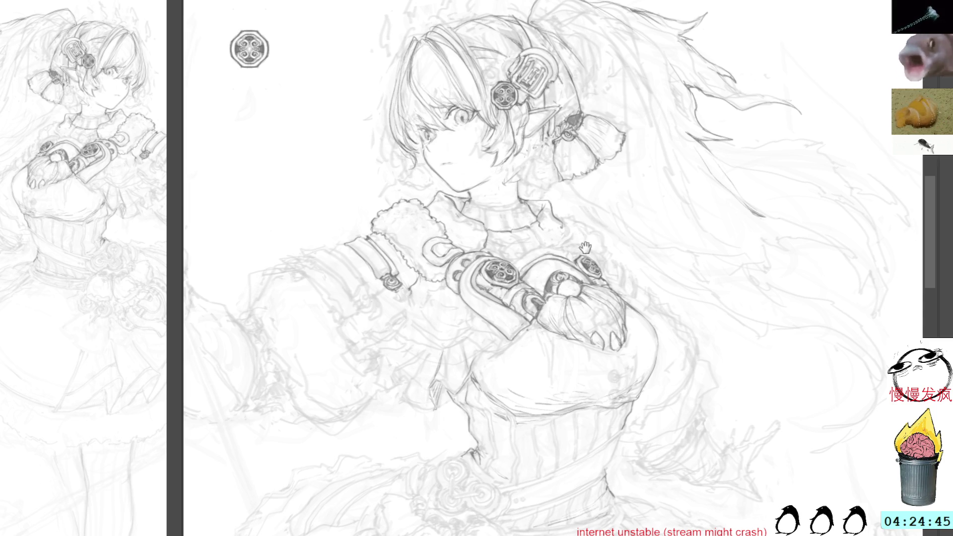
Zoom in on the upper arm and lasso the sleeve's strap band into Free Transform.
{"action": "left_click_drag", "start_coordinate": [410, 226], "coordinate": [578, 293]}
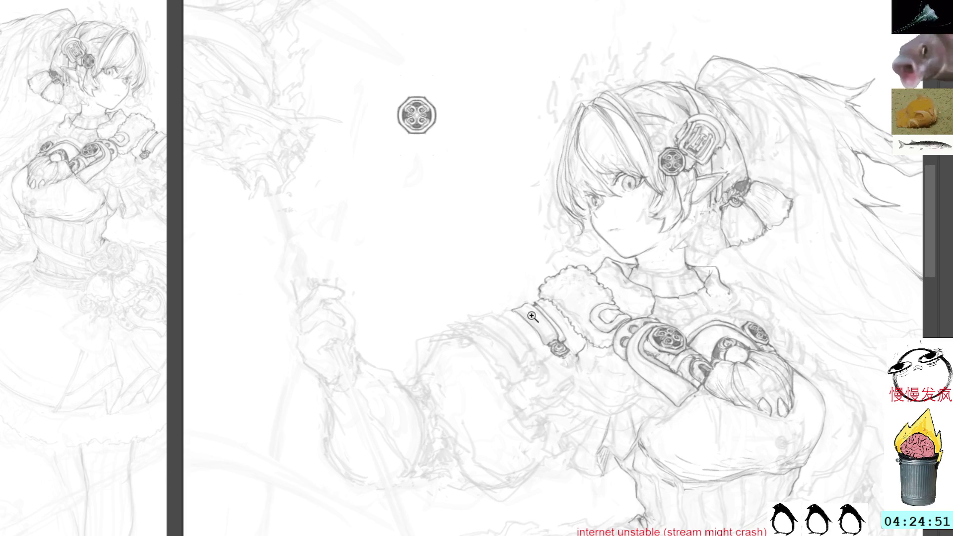
{"action": "scroll", "coordinate": [536, 308], "scroll_direction": "up", "scroll_amount": 2}
{"action": "left_click_drag", "start_coordinate": [543, 286], "coordinate": [510, 268]}
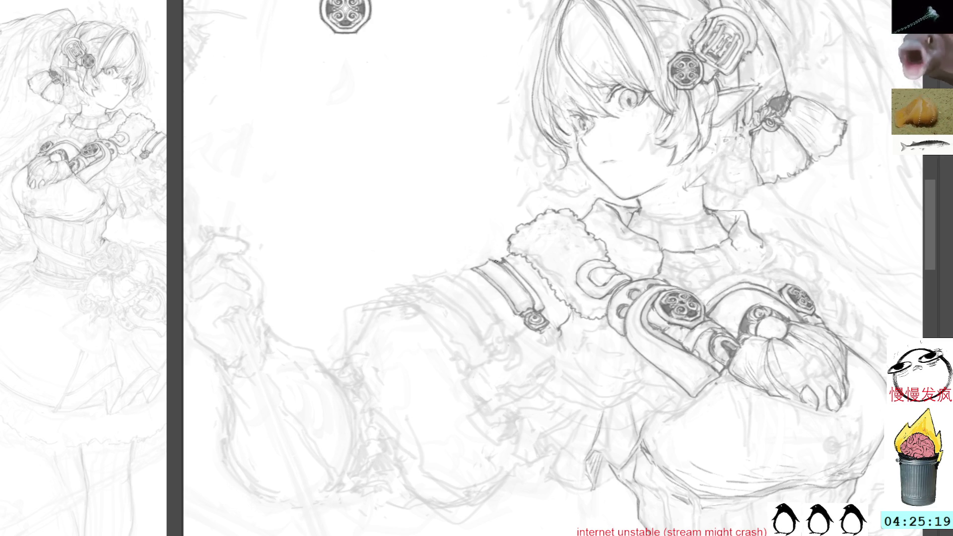
{"action": "mouse_move", "coordinate": [555, 328]}
{"action": "left_mouse_down"}
{"action": "mouse_move", "coordinate": [550, 341]}
{"action": "mouse_move", "coordinate": [507, 264]}
{"action": "mouse_move", "coordinate": [469, 262]}
{"action": "mouse_move", "coordinate": [519, 330]}
{"action": "mouse_move", "coordinate": [554, 331]}
{"action": "left_mouse_up"}
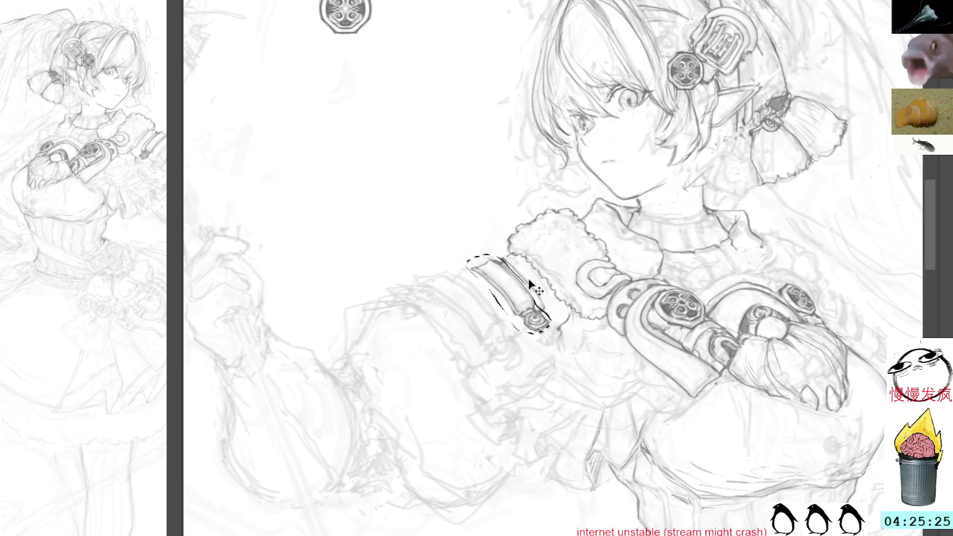
{"action": "key", "text": "ctrl+t"}
Shift, enlarge, slightly rotate and widen the strap piece on the sleeve.
{"action": "left_click_drag", "start_coordinate": [466, 294], "coordinate": [473, 306]}
{"action": "left_click_drag", "start_coordinate": [505, 346], "coordinate": [517, 357]}
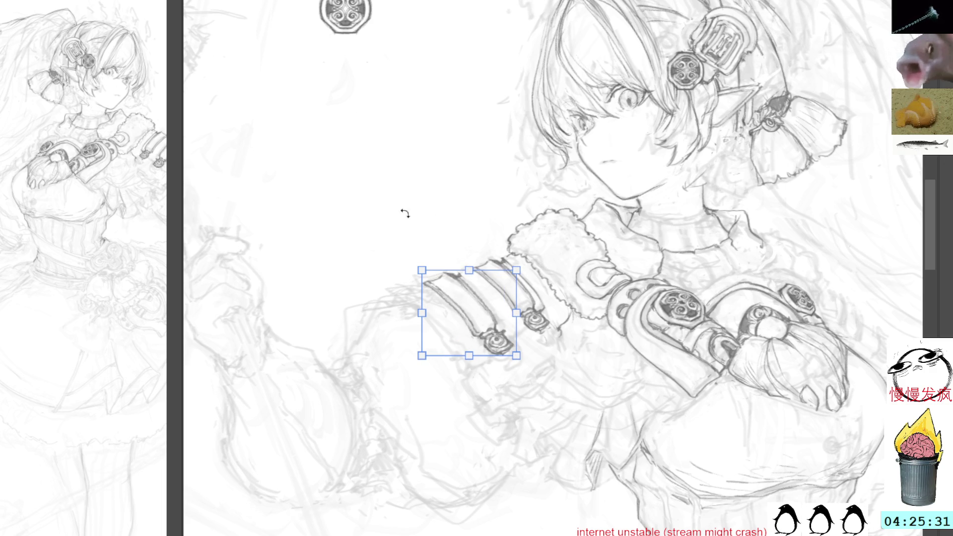
{"action": "left_click_drag", "start_coordinate": [420, 359], "coordinate": [407, 347]}
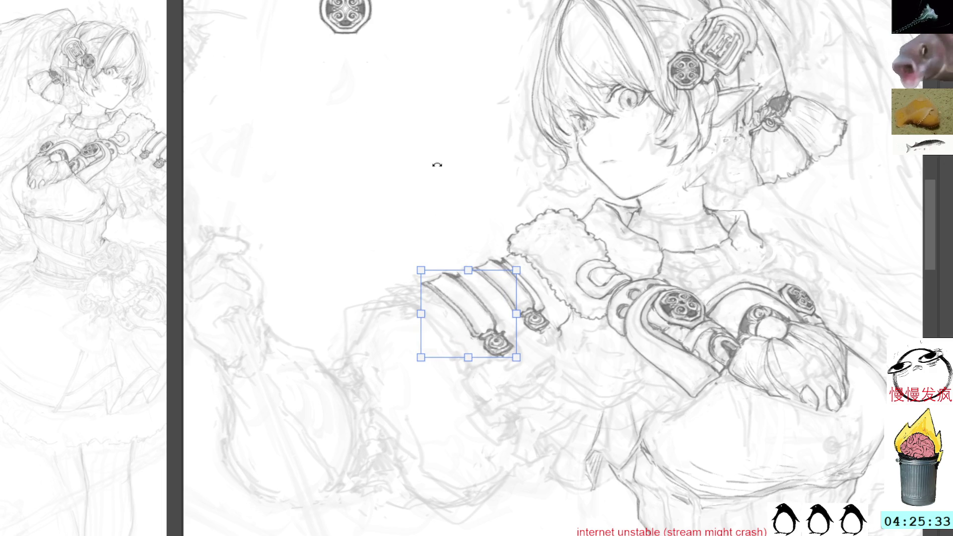
{"action": "left_click_drag", "start_coordinate": [455, 166], "coordinate": [454, 167]}
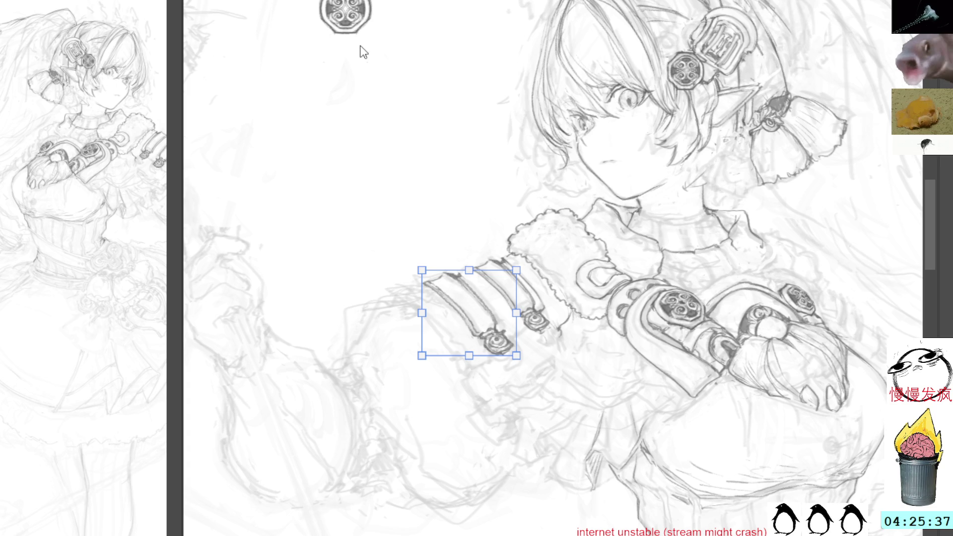
{"action": "left_click_drag", "start_coordinate": [423, 355], "coordinate": [402, 359]}
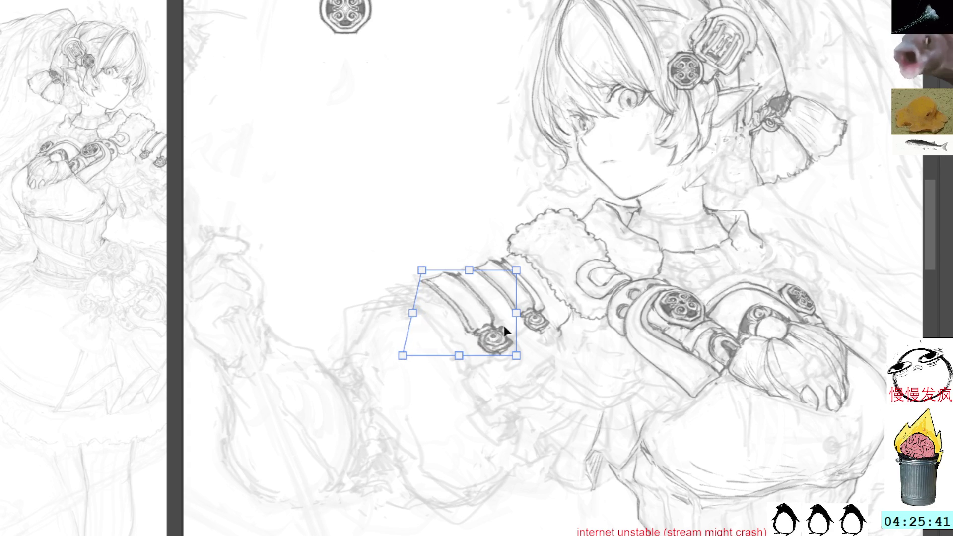
{"action": "left_click_drag", "start_coordinate": [517, 358], "coordinate": [525, 362]}
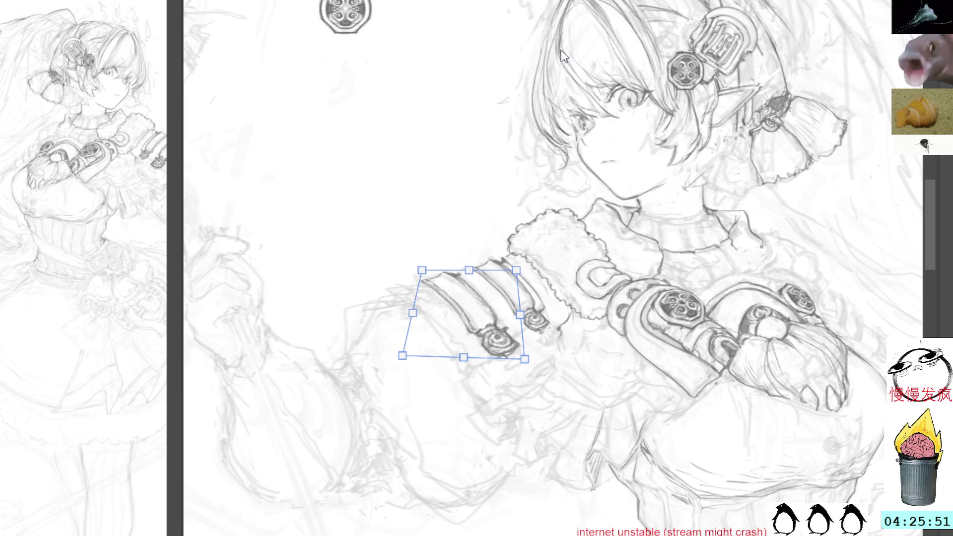
Warp the strap bands to curve around the sleeve and commit the transform.
{"action": "key", "text": "ctrl+shift+t"}
{"action": "left_click_drag", "start_coordinate": [478, 305], "coordinate": [484, 294]}
{"action": "key", "text": "Return"}
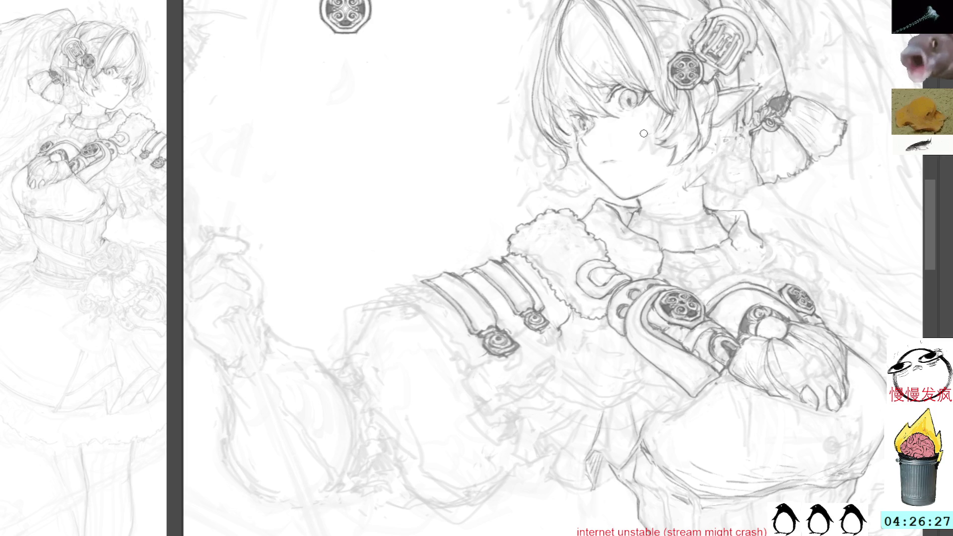
Draw a line below the lower cuff jewel and a darker sleeve edge line.
{"action": "key", "text": "Delete"}
{"action": "key", "text": "Delete"}
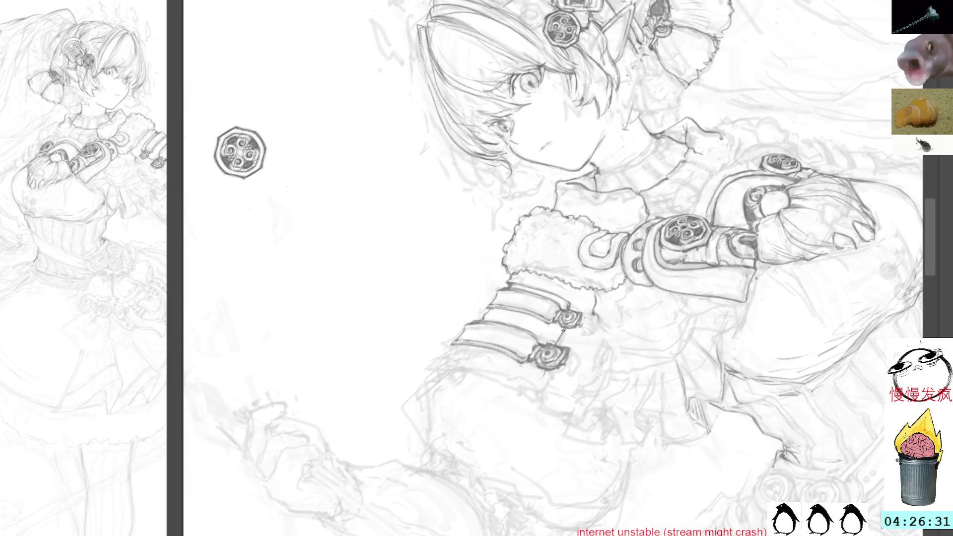
{"action": "mouse_move", "coordinate": [540, 370]}
{"action": "left_mouse_down"}
{"action": "mouse_move", "coordinate": [531, 398]}
{"action": "mouse_move", "coordinate": [571, 412]}
{"action": "left_mouse_up"}
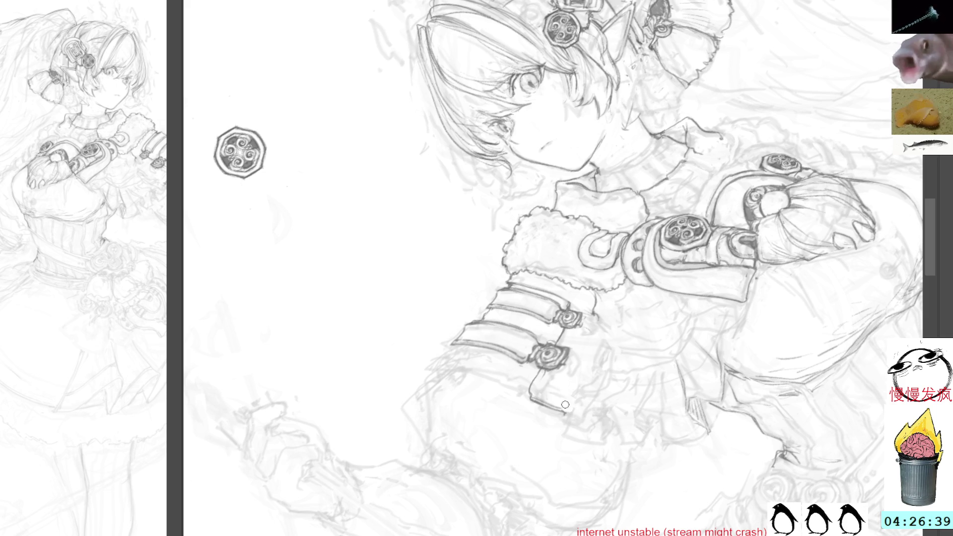
{"action": "key", "text": "Delete"}
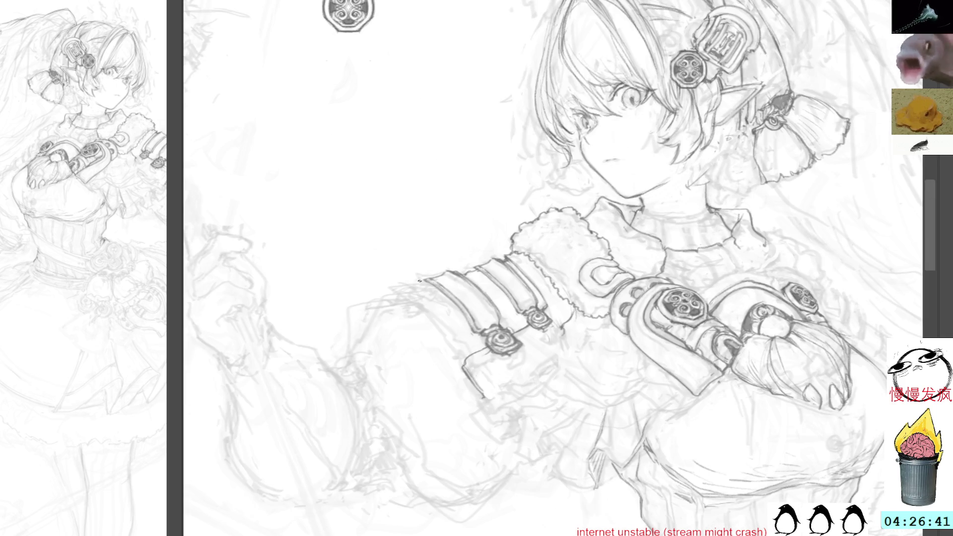
{"action": "mouse_move", "coordinate": [435, 280]}
{"action": "left_mouse_down"}
{"action": "mouse_move", "coordinate": [384, 296]}
{"action": "mouse_move", "coordinate": [462, 339]}
{"action": "mouse_move", "coordinate": [464, 354]}
{"action": "left_mouse_up"}
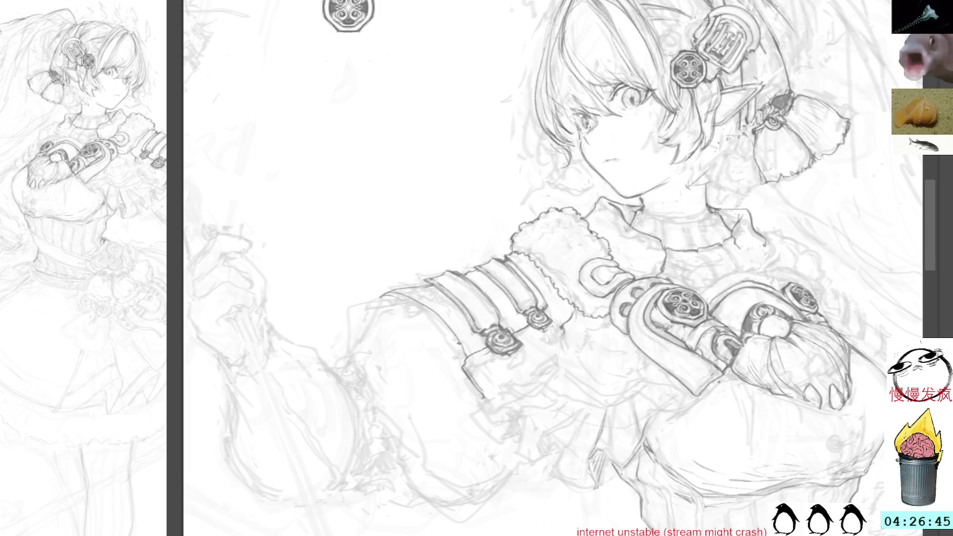
{"action": "mouse_move", "coordinate": [384, 296]}
{"action": "left_mouse_down"}
{"action": "mouse_move", "coordinate": [429, 311]}
{"action": "mouse_move", "coordinate": [465, 358]}
{"action": "left_mouse_up"}
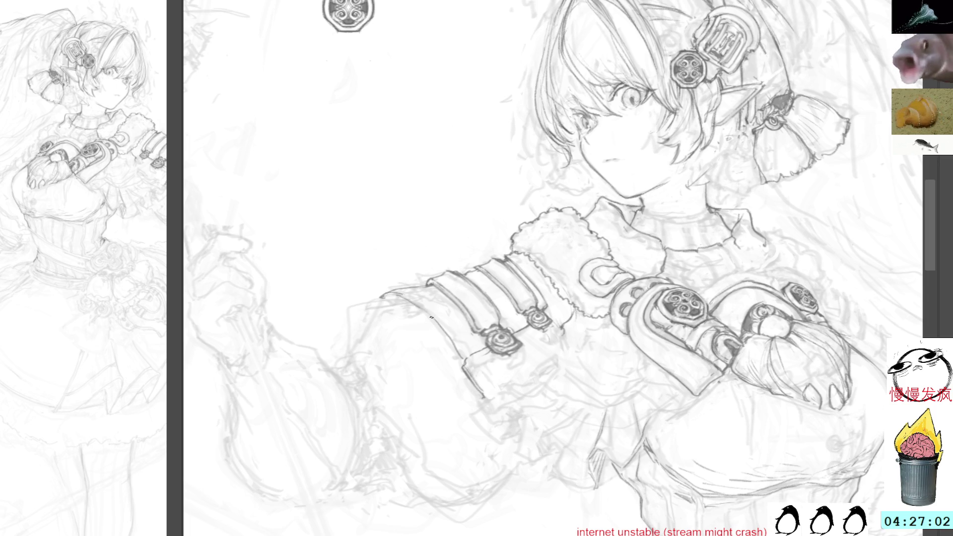
Sketch the leg outline downward from the sleeve, adding strokes at its bottom.
{"action": "mouse_move", "coordinate": [386, 297]}
{"action": "left_mouse_down"}
{"action": "mouse_move", "coordinate": [350, 316]}
{"action": "mouse_move", "coordinate": [349, 338]}
{"action": "mouse_move", "coordinate": [406, 433]}
{"action": "mouse_move", "coordinate": [396, 488]}
{"action": "mouse_move", "coordinate": [404, 485]}
{"action": "left_mouse_up"}
{"action": "left_click_drag", "start_coordinate": [407, 441], "coordinate": [413, 476]}
{"action": "mouse_move", "coordinate": [406, 421]}
{"action": "left_mouse_down"}
{"action": "mouse_move", "coordinate": [423, 471]}
{"action": "mouse_move", "coordinate": [410, 465]}
{"action": "mouse_move", "coordinate": [413, 483]}
{"action": "left_mouse_up"}
{"action": "left_click_drag", "start_coordinate": [409, 480], "coordinate": [410, 488]}
{"action": "left_click_drag", "start_coordinate": [406, 486], "coordinate": [448, 531]}
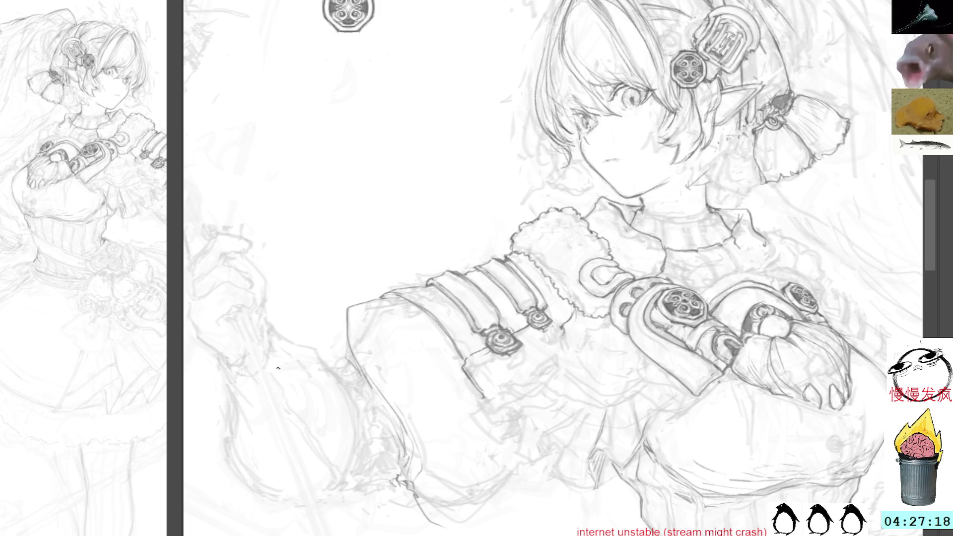
Bring the lower sleeve into view and darken its edge with short strokes.
{"action": "left_click_drag", "start_coordinate": [347, 340], "coordinate": [331, 266]}
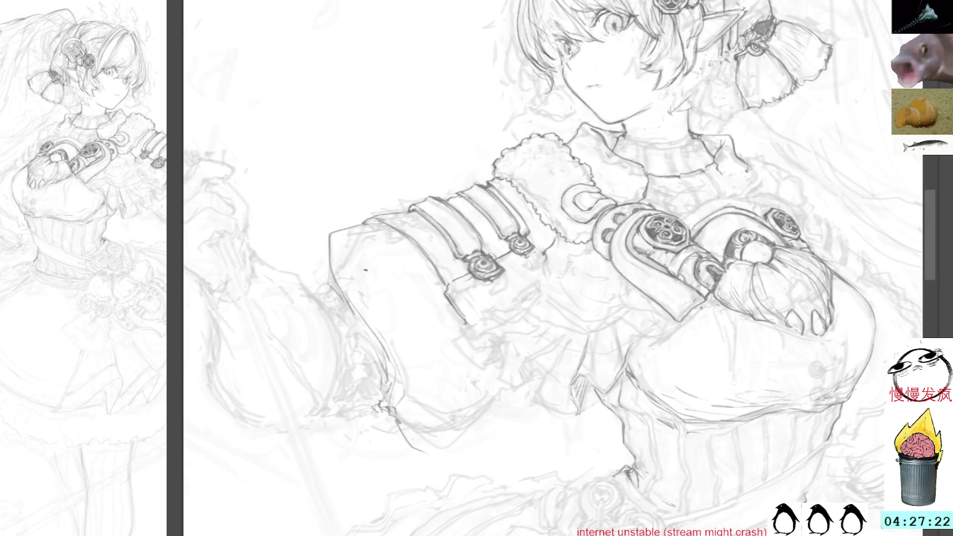
{"action": "mouse_move", "coordinate": [397, 404]}
{"action": "left_mouse_down"}
{"action": "mouse_move", "coordinate": [400, 446]}
{"action": "mouse_move", "coordinate": [382, 428]}
{"action": "left_mouse_up"}
{"action": "key", "text": "ctrl+d"}
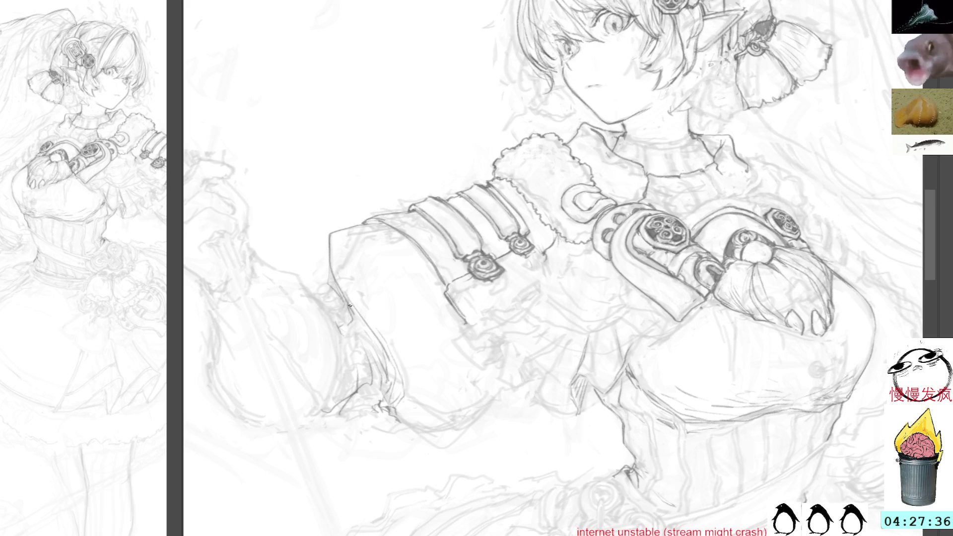
{"action": "mouse_move", "coordinate": [347, 307]}
{"action": "left_mouse_down"}
{"action": "mouse_move", "coordinate": [344, 319]}
{"action": "mouse_move", "coordinate": [376, 363]}
{"action": "left_mouse_up"}
{"action": "mouse_move", "coordinate": [350, 319]}
{"action": "left_mouse_down"}
{"action": "mouse_move", "coordinate": [356, 326]}
{"action": "mouse_move", "coordinate": [345, 309]}
{"action": "left_mouse_up"}
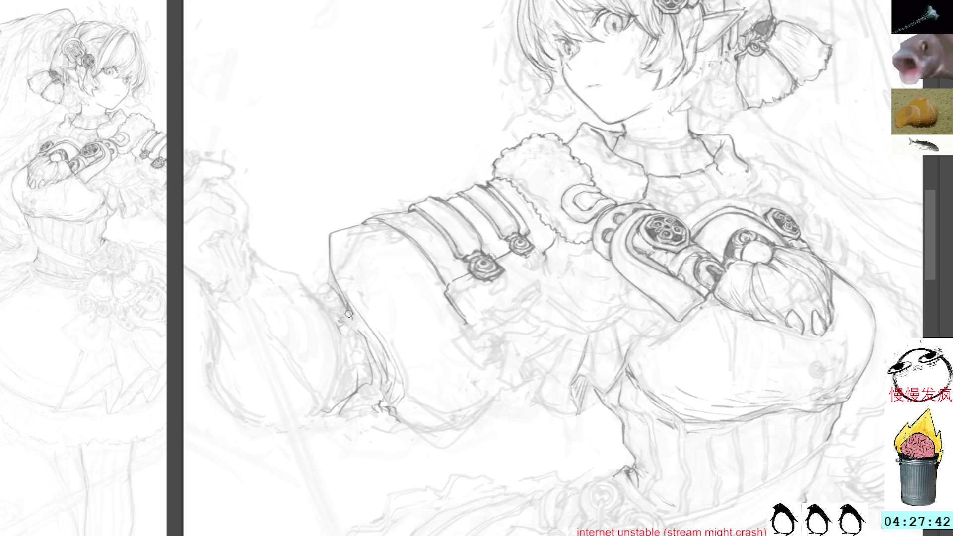
{"action": "left_click_drag", "start_coordinate": [357, 325], "coordinate": [373, 348]}
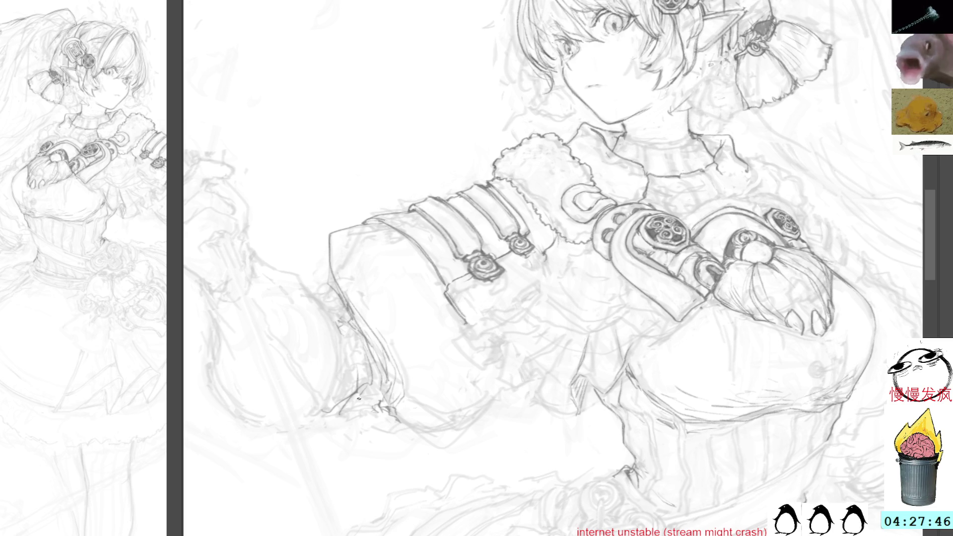
Add strokes along the lower arm contour and near the neck, then reframe the arm bands upright.
{"action": "key", "text": "r"}
{"action": "mouse_move", "coordinate": [498, 205]}
{"action": "left_mouse_down"}
{"action": "mouse_move", "coordinate": [506, 160]}
{"action": "mouse_move", "coordinate": [394, 219]}
{"action": "left_mouse_up"}
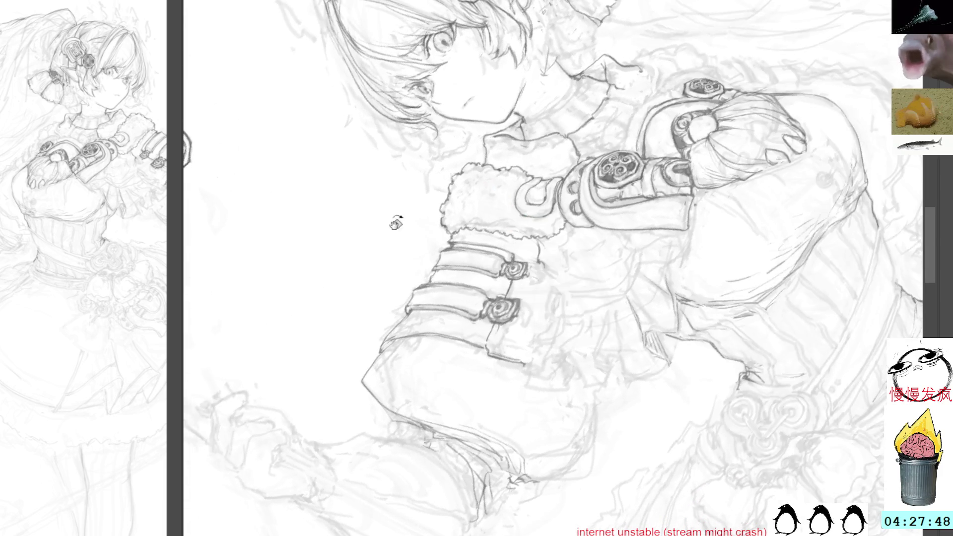
{"action": "scroll", "coordinate": [425, 337], "scroll_direction": "down", "scroll_amount": 5}
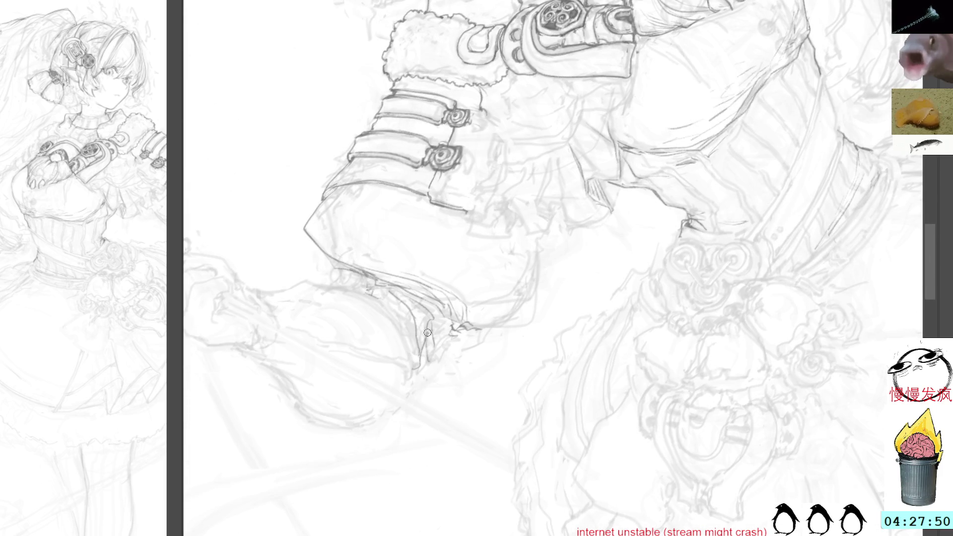
{"action": "mouse_move", "coordinate": [423, 361]}
{"action": "left_mouse_down"}
{"action": "mouse_move", "coordinate": [440, 314]}
{"action": "mouse_move", "coordinate": [445, 334]}
{"action": "left_mouse_up"}
{"action": "mouse_move", "coordinate": [497, 278]}
{"action": "left_mouse_down"}
{"action": "mouse_move", "coordinate": [541, 213]}
{"action": "mouse_move", "coordinate": [510, 219]}
{"action": "left_mouse_up"}
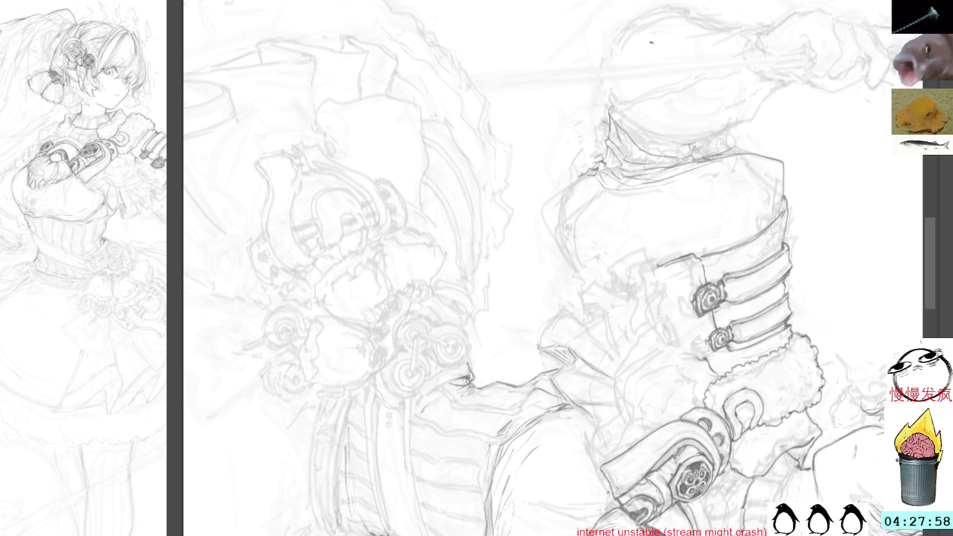
{"action": "mouse_move", "coordinate": [697, 28]}
{"action": "left_mouse_down"}
{"action": "mouse_move", "coordinate": [579, 121]}
{"action": "mouse_move", "coordinate": [695, 89]}
{"action": "mouse_move", "coordinate": [545, 68]}
{"action": "left_mouse_up"}
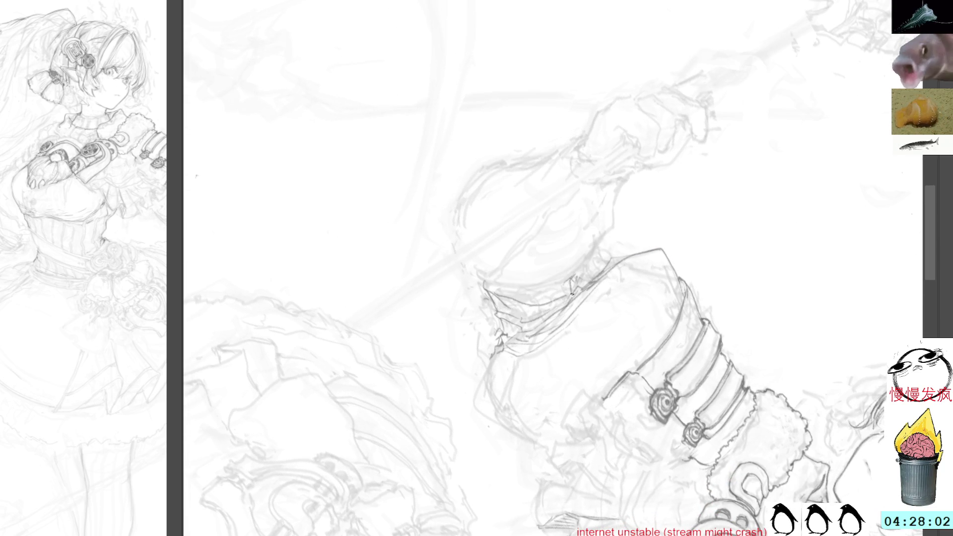
{"action": "left_click_drag", "start_coordinate": [485, 288], "coordinate": [469, 266]}
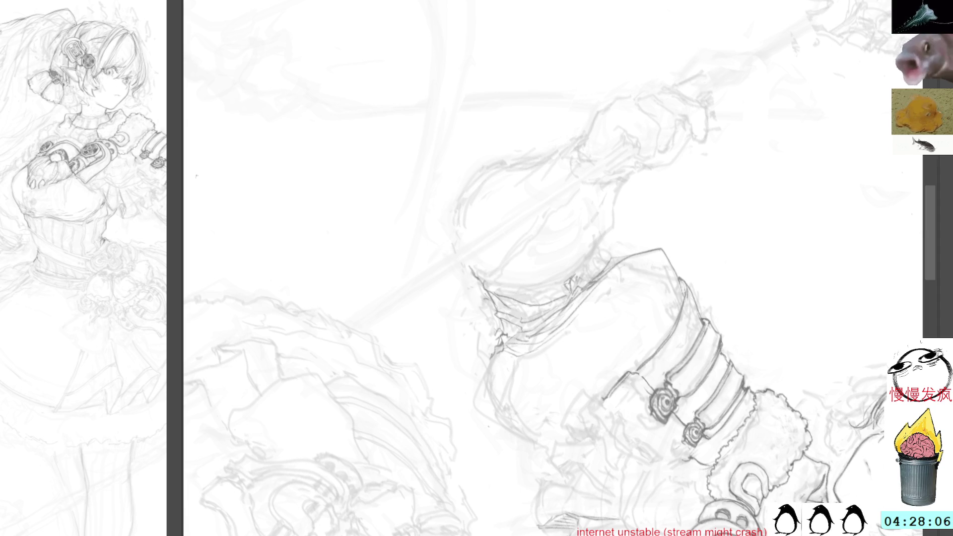
{"action": "key", "text": "ctrl+at"}
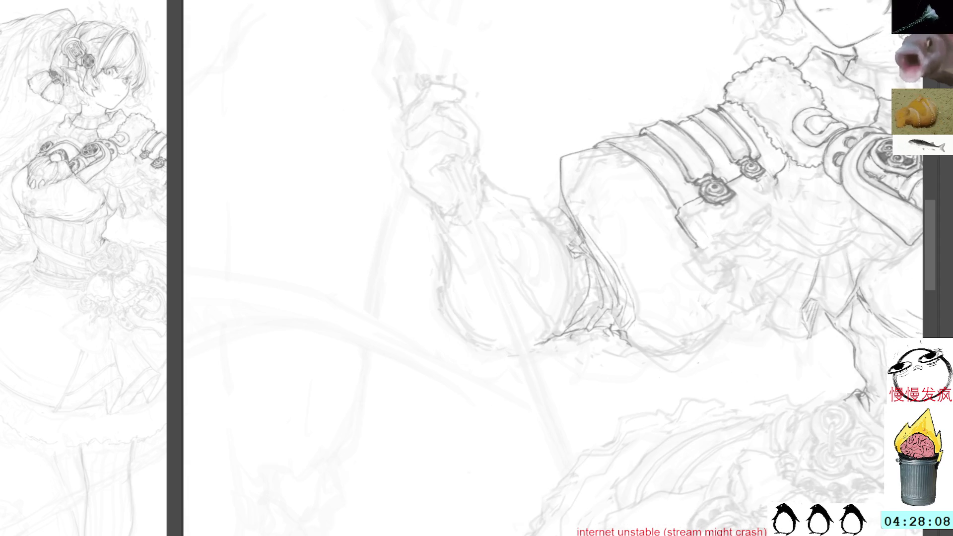
{"action": "left_click_drag", "start_coordinate": [653, 212], "coordinate": [496, 247]}
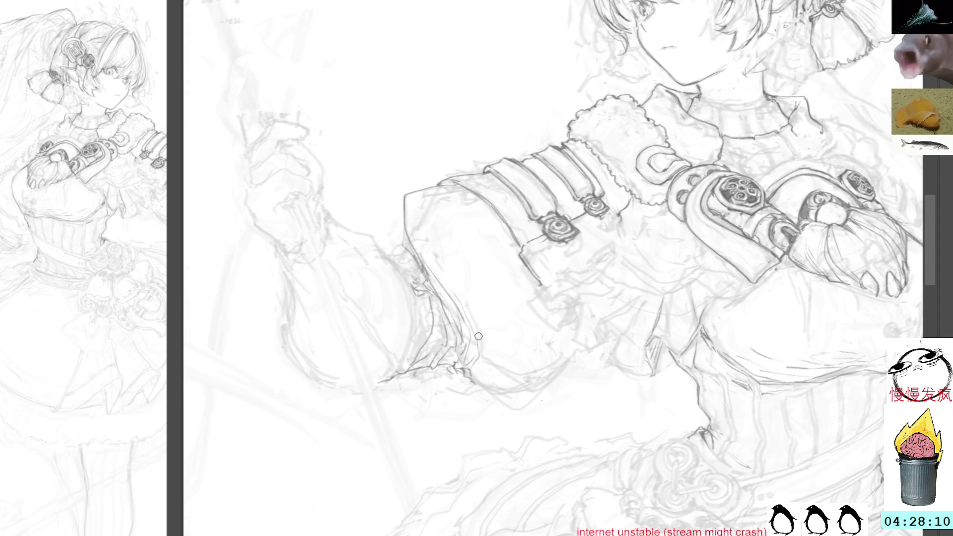
Redraw the lower sleeve outline and a new angled line on the sleeve.
{"action": "left_click_drag", "start_coordinate": [488, 371], "coordinate": [585, 353]}
{"action": "key", "text": "ctrl+z"}
{"action": "mouse_move", "coordinate": [581, 350]}
{"action": "left_mouse_down"}
{"action": "mouse_move", "coordinate": [527, 396]}
{"action": "mouse_move", "coordinate": [502, 395]}
{"action": "mouse_move", "coordinate": [469, 365]}
{"action": "left_mouse_up"}
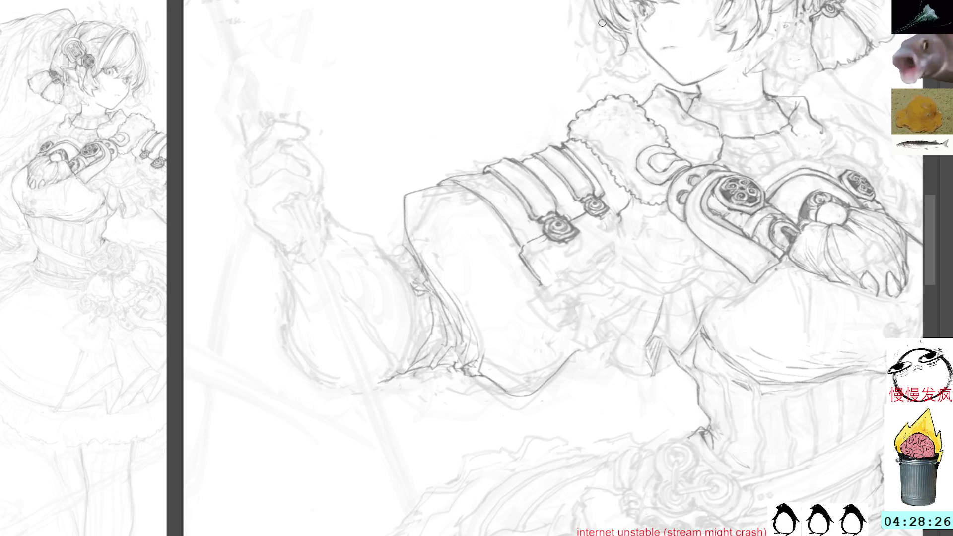
{"action": "left_click_drag", "start_coordinate": [443, 230], "coordinate": [430, 293]}
{"action": "key", "text": "ctrl+z"}
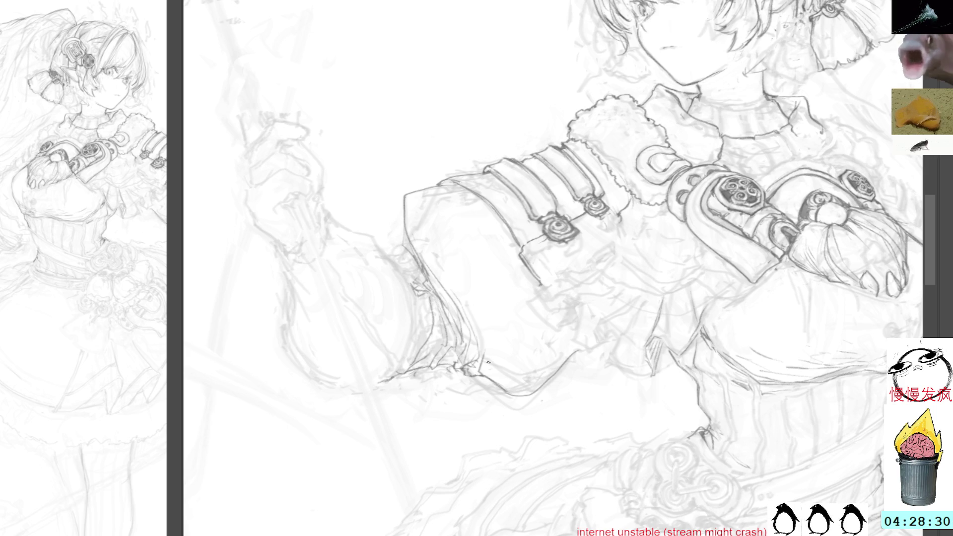
{"action": "mouse_move", "coordinate": [485, 304]}
{"action": "left_mouse_down"}
{"action": "mouse_move", "coordinate": [442, 331]}
{"action": "mouse_move", "coordinate": [498, 385]}
{"action": "left_mouse_up"}
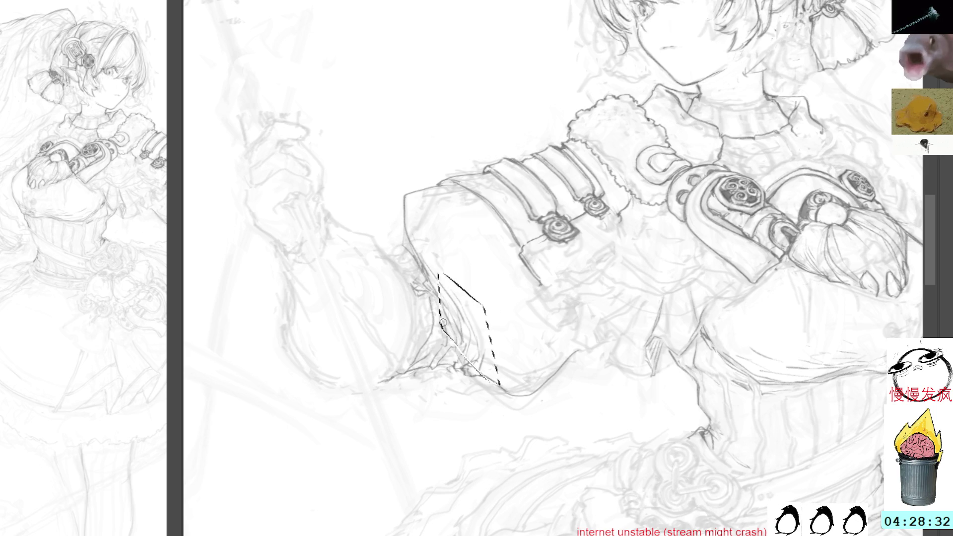
Erase the fold strokes inside the sleeve, redraw its edge, and start writing 'brb'.
{"action": "key", "text": "Delete"}
{"action": "key", "text": "ctrl+d"}
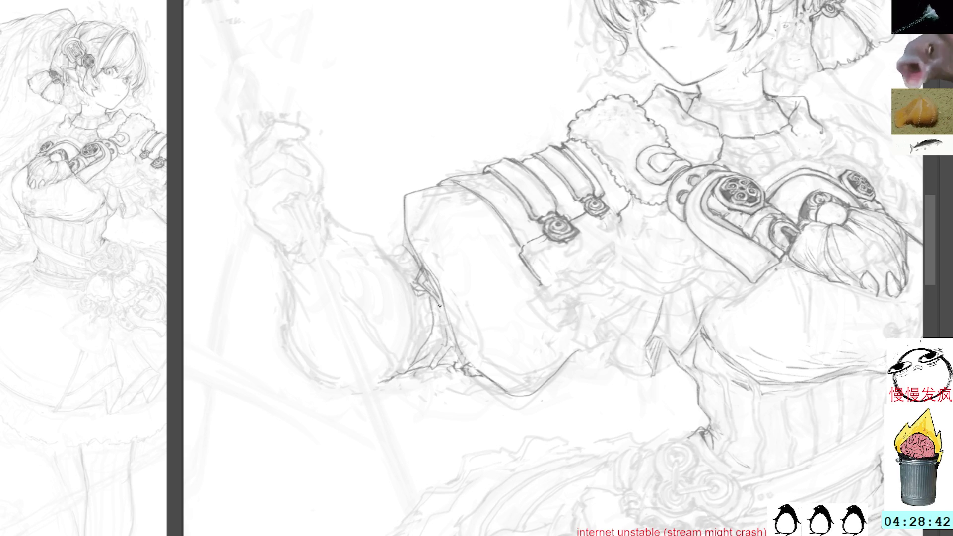
{"action": "mouse_move", "coordinate": [424, 291]}
{"action": "left_mouse_down"}
{"action": "mouse_move", "coordinate": [436, 326]}
{"action": "mouse_move", "coordinate": [421, 307]}
{"action": "mouse_move", "coordinate": [423, 334]}
{"action": "left_mouse_up"}
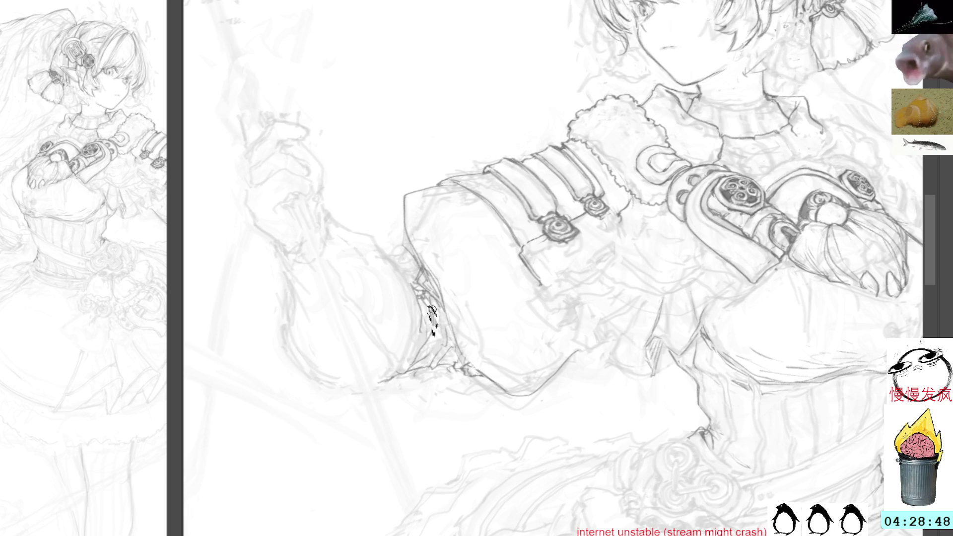
{"action": "mouse_move", "coordinate": [438, 323]}
{"action": "left_mouse_down"}
{"action": "mouse_move", "coordinate": [435, 350]}
{"action": "mouse_move", "coordinate": [443, 327]}
{"action": "mouse_move", "coordinate": [444, 344]}
{"action": "left_mouse_up"}
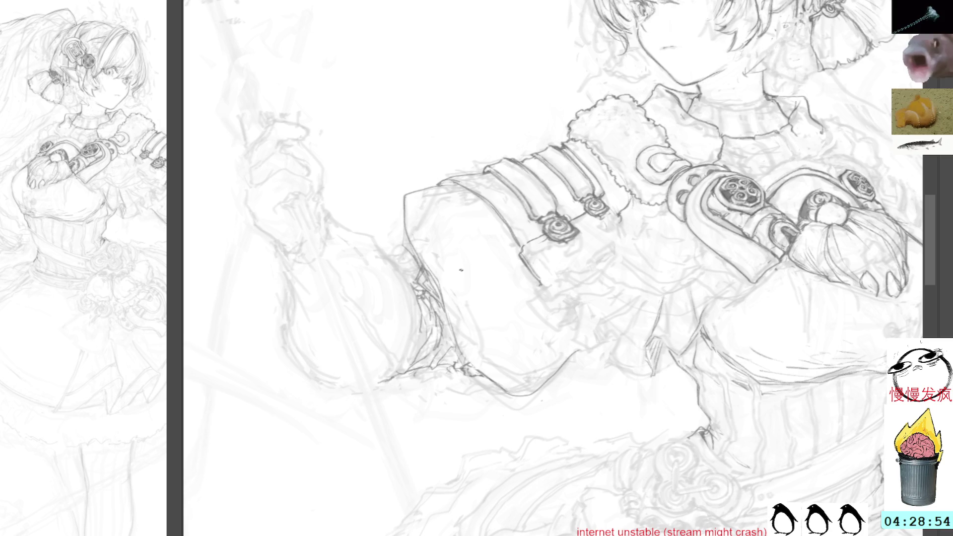
{"action": "mouse_move", "coordinate": [498, 111]}
{"action": "left_mouse_down"}
{"action": "mouse_move", "coordinate": [412, 205]}
{"action": "mouse_move", "coordinate": [426, 224]}
{"action": "mouse_move", "coordinate": [437, 214]}
{"action": "left_mouse_up"}
{"action": "mouse_move", "coordinate": [431, 202]}
{"action": "left_mouse_down"}
{"action": "mouse_move", "coordinate": [440, 213]}
{"action": "mouse_move", "coordinate": [452, 208]}
{"action": "left_mouse_up"}
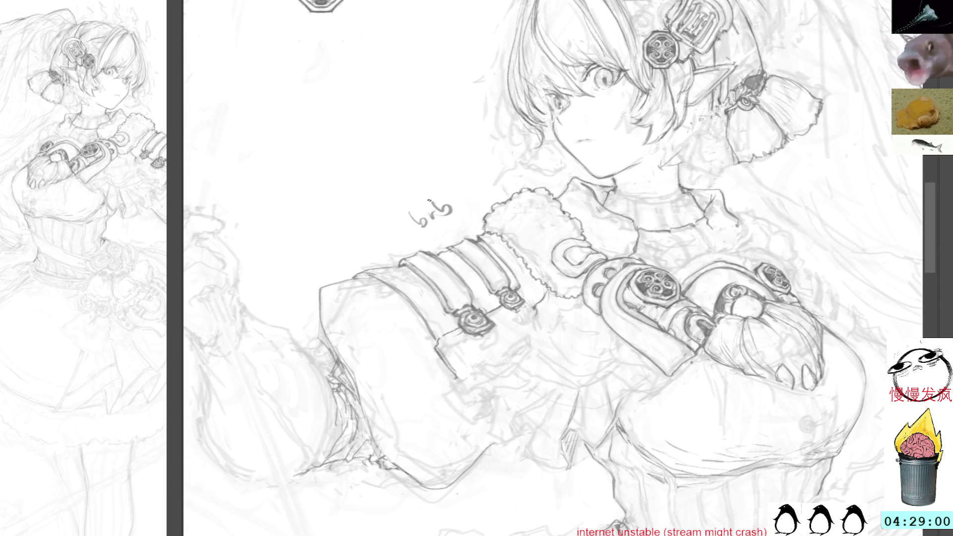
Add a small mark trailing the 'brb' note beside the figure's shoulder.
{"action": "left_click_drag", "start_coordinate": [458, 201], "coordinate": [467, 203]}
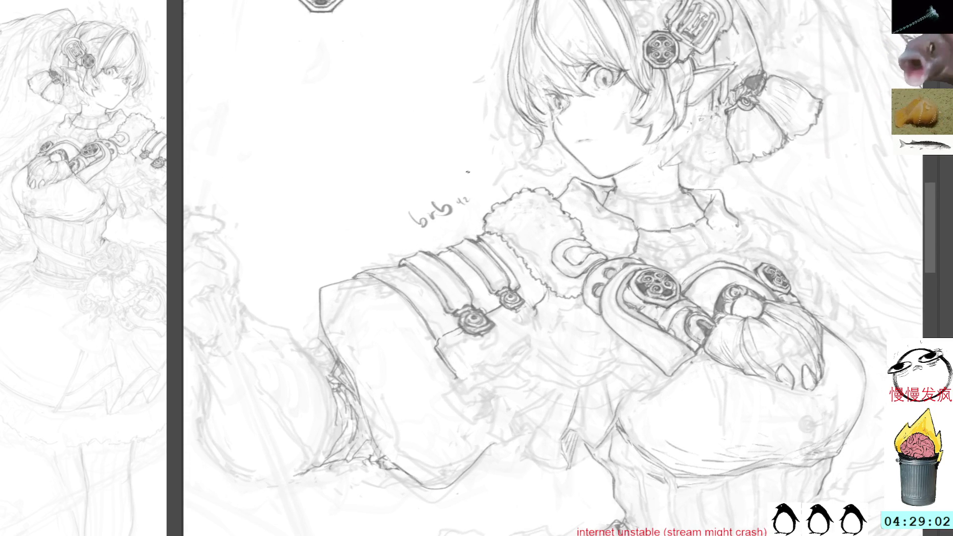
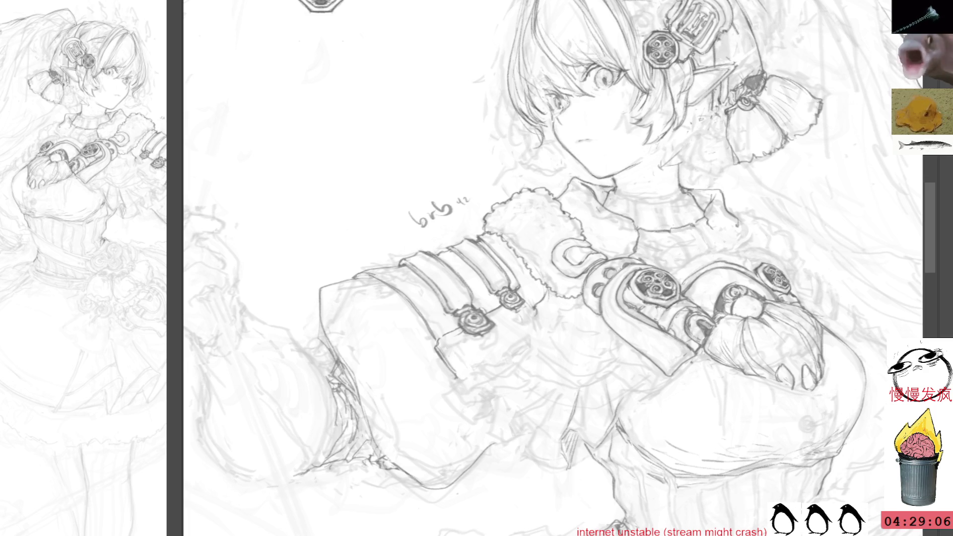
Erase the 'brb' scribble beside the armored sleeve, then zoom out to show more of the figure.
{"action": "mouse_move", "coordinate": [464, 183]}
{"action": "left_mouse_down"}
{"action": "mouse_move", "coordinate": [402, 233]}
{"action": "mouse_move", "coordinate": [465, 183]}
{"action": "left_mouse_up"}
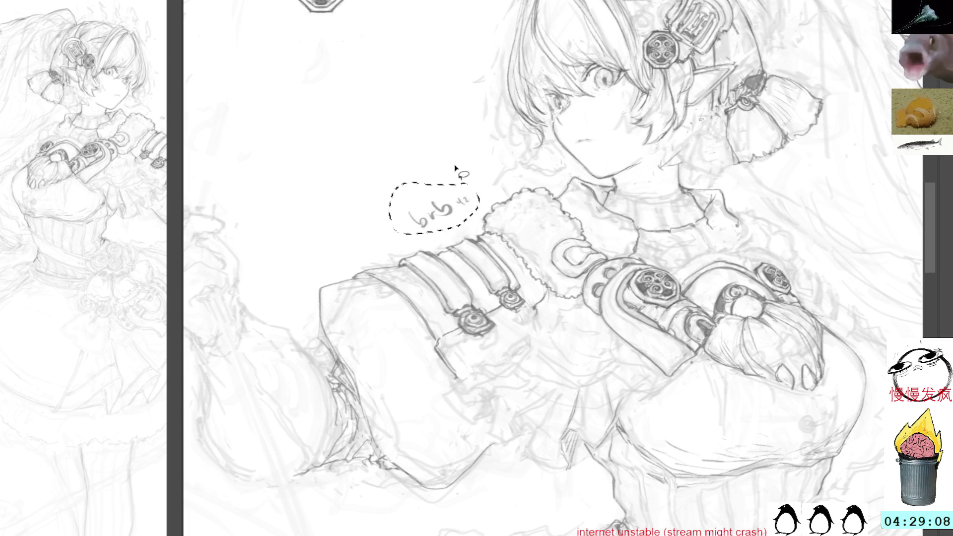
{"action": "key", "text": "Delete"}
{"action": "key", "text": "ctrl+d"}
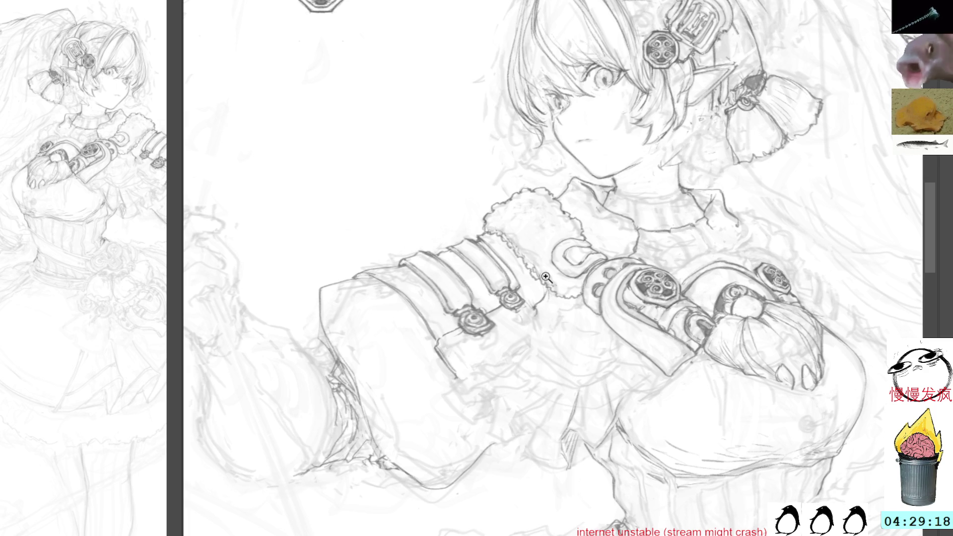
{"action": "scroll", "coordinate": [541, 300], "scroll_direction": "down", "scroll_amount": 2}
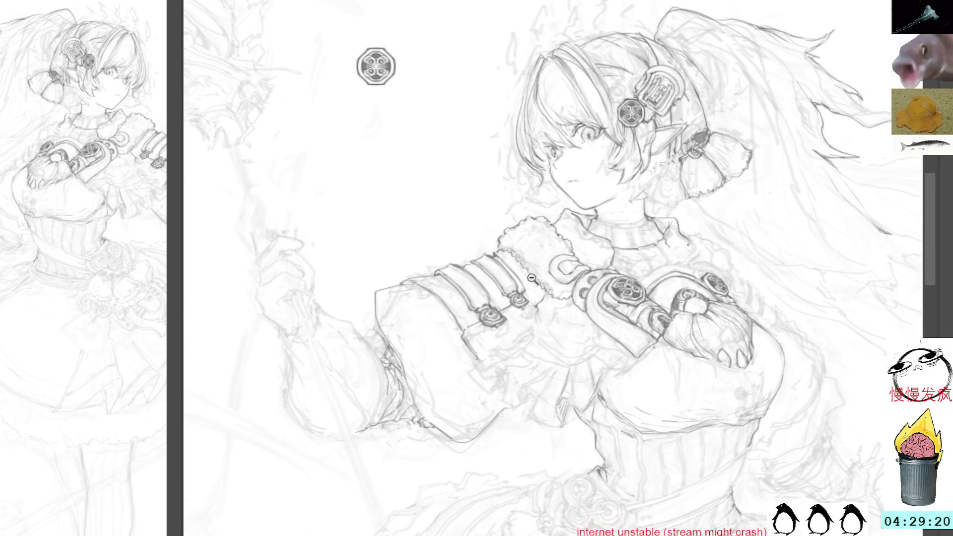
{"action": "mouse_move", "coordinate": [738, 144]}
{"action": "left_mouse_down"}
{"action": "mouse_move", "coordinate": [686, 109]}
{"action": "mouse_move", "coordinate": [893, 1]}
{"action": "left_mouse_up"}
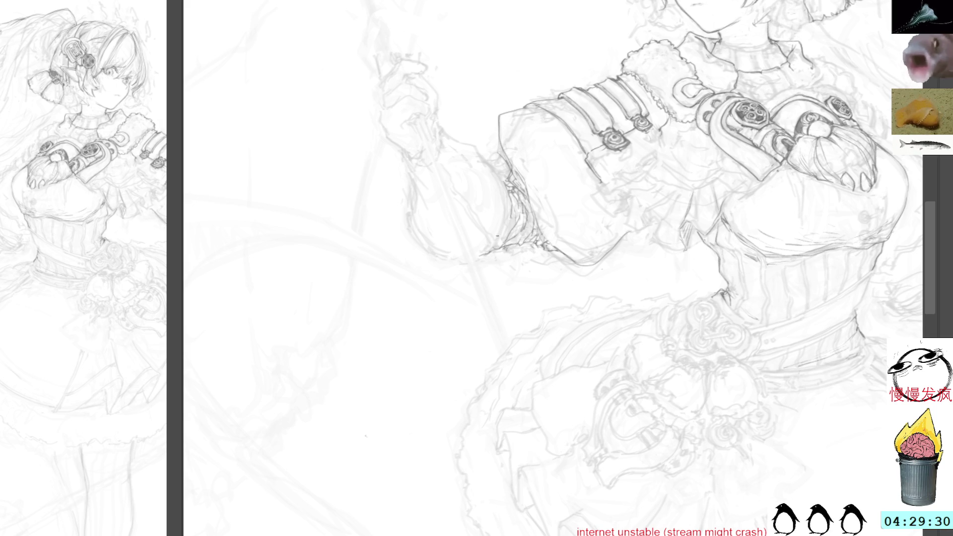
Darken the corset's vertical stripe lines and edge with firmer pencil strokes.
{"action": "mouse_move", "coordinate": [595, 297]}
{"action": "left_mouse_down"}
{"action": "mouse_move", "coordinate": [475, 248]}
{"action": "mouse_move", "coordinate": [422, 256]}
{"action": "left_mouse_up"}
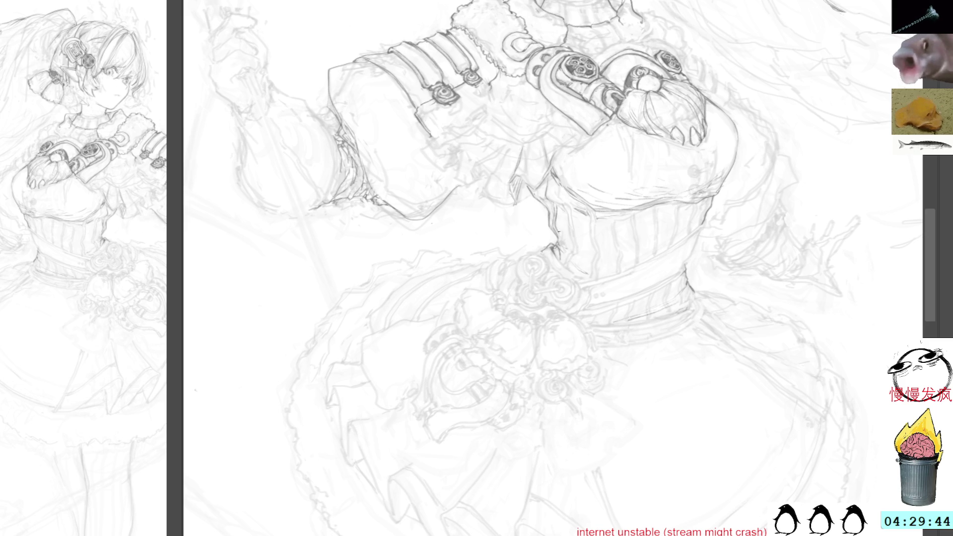
{"action": "left_click_drag", "start_coordinate": [568, 211], "coordinate": [574, 249]}
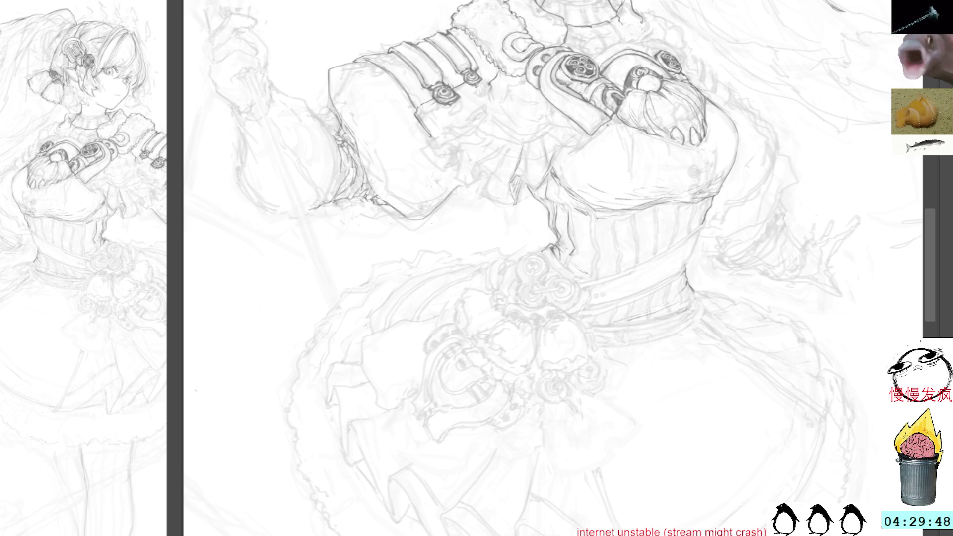
{"action": "mouse_move", "coordinate": [569, 216]}
{"action": "left_mouse_down"}
{"action": "mouse_move", "coordinate": [578, 249]}
{"action": "mouse_move", "coordinate": [571, 269]}
{"action": "left_mouse_up"}
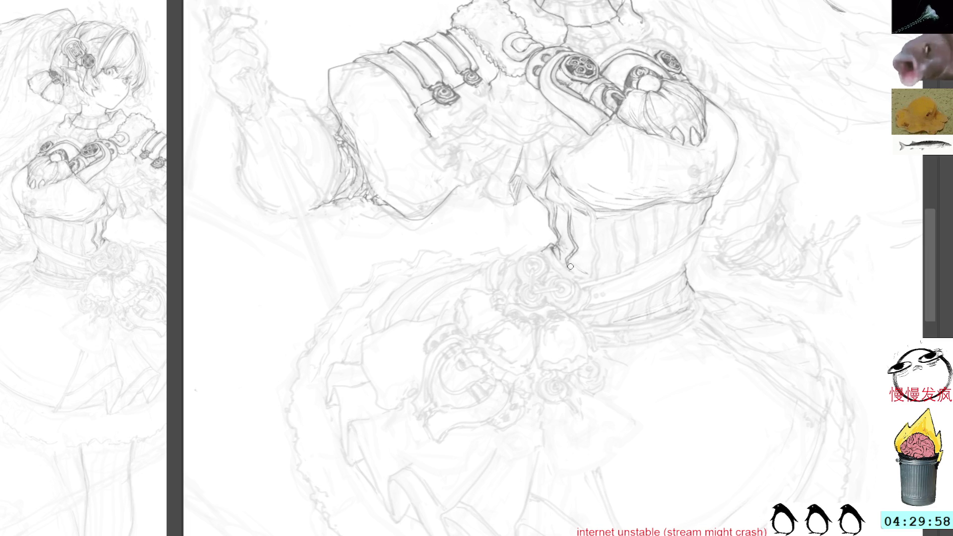
{"action": "left_click_drag", "start_coordinate": [568, 261], "coordinate": [572, 272]}
{"action": "left_click_drag", "start_coordinate": [591, 233], "coordinate": [594, 281]}
{"action": "left_click_drag", "start_coordinate": [593, 222], "coordinate": [597, 274]}
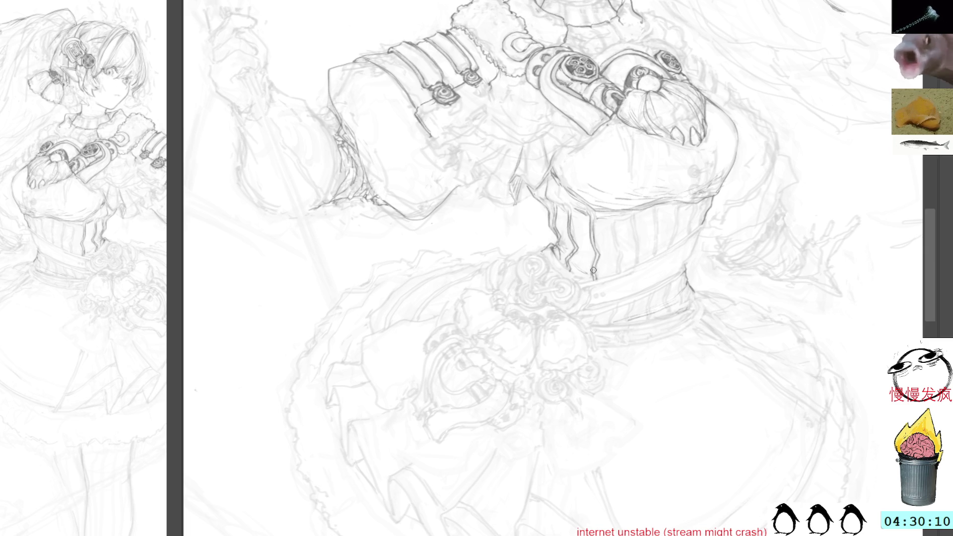
{"action": "left_click_drag", "start_coordinate": [595, 259], "coordinate": [591, 268]}
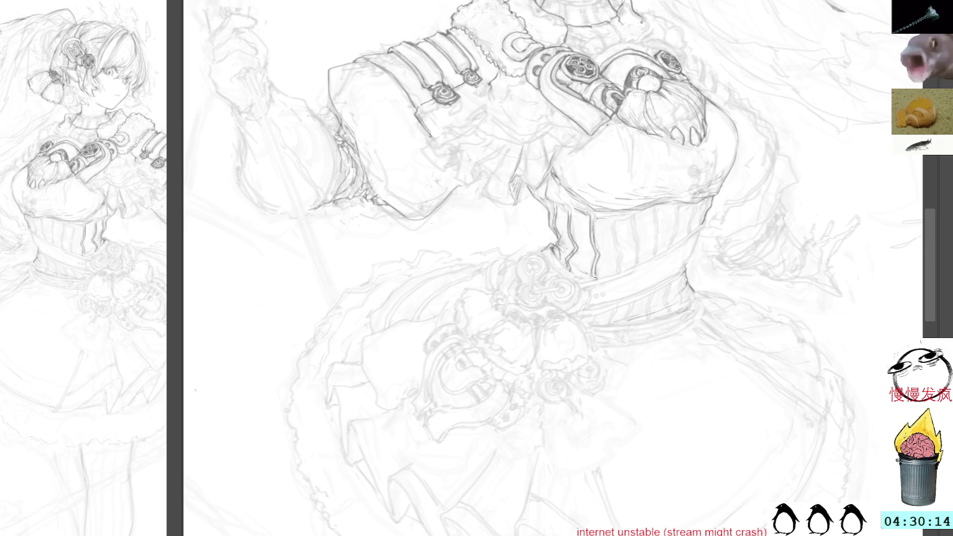
{"action": "left_click_drag", "start_coordinate": [714, 178], "coordinate": [638, 89]}
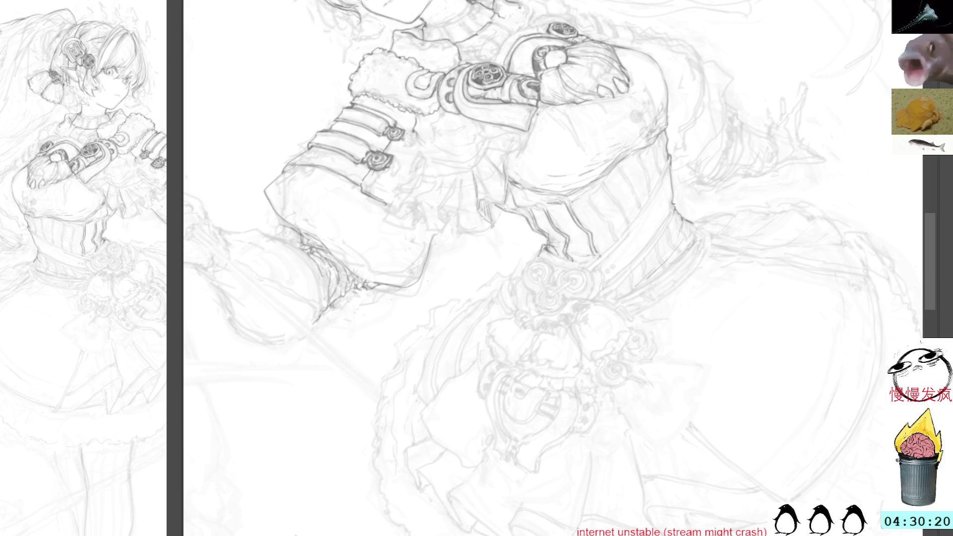
Turn the canvas upside down and darken the garment edge near the waist.
{"action": "left_click_drag", "start_coordinate": [674, 204], "coordinate": [660, 185]}
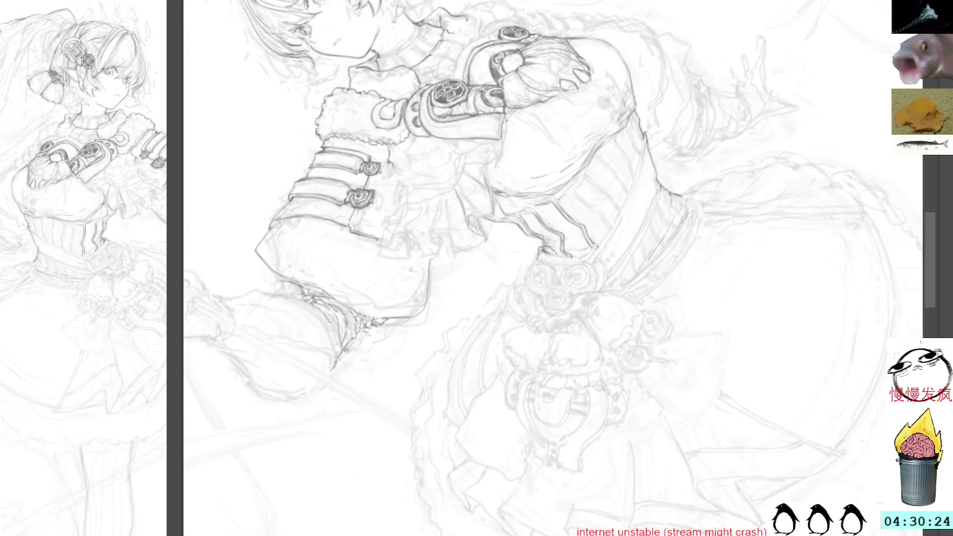
{"action": "mouse_move", "coordinate": [672, 149]}
{"action": "left_mouse_down"}
{"action": "mouse_move", "coordinate": [282, 332]}
{"action": "mouse_move", "coordinate": [618, 133]}
{"action": "mouse_move", "coordinate": [599, 95]}
{"action": "mouse_move", "coordinate": [598, 126]}
{"action": "mouse_move", "coordinate": [617, 75]}
{"action": "mouse_move", "coordinate": [548, 197]}
{"action": "left_mouse_up"}
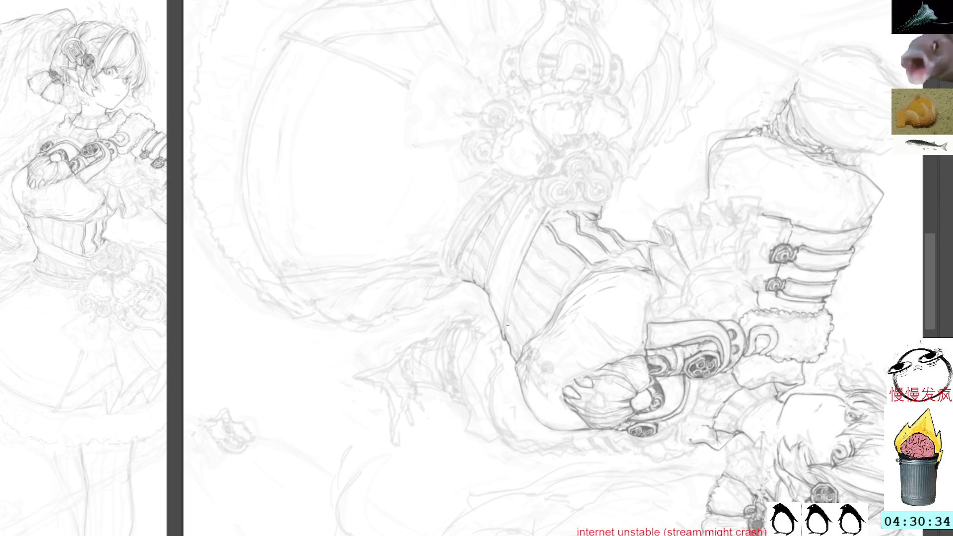
{"action": "mouse_move", "coordinate": [618, 122]}
{"action": "left_mouse_down"}
{"action": "mouse_move", "coordinate": [599, 105]}
{"action": "mouse_move", "coordinate": [500, 152]}
{"action": "left_mouse_up"}
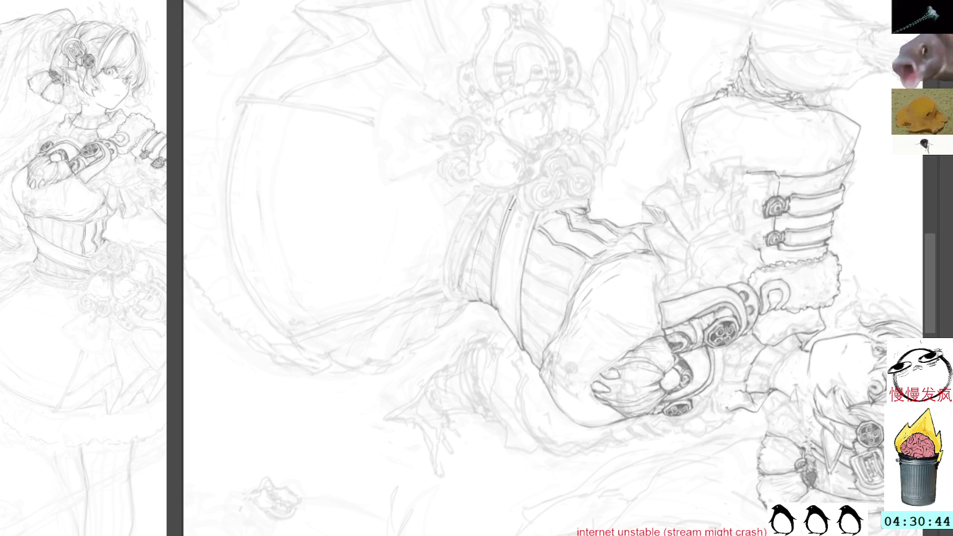
{"action": "mouse_move", "coordinate": [494, 303]}
{"action": "left_mouse_down"}
{"action": "mouse_move", "coordinate": [495, 263]}
{"action": "mouse_move", "coordinate": [495, 306]}
{"action": "left_mouse_up"}
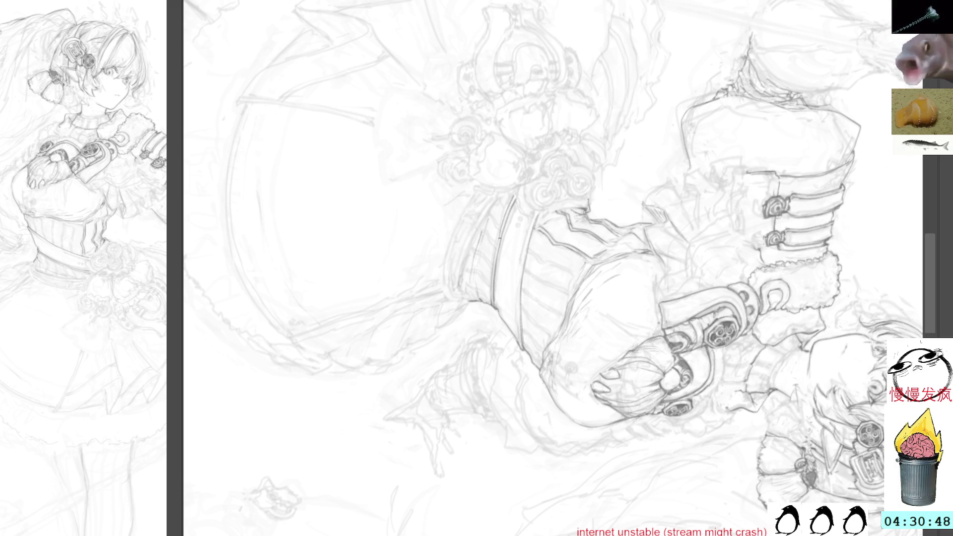
{"action": "left_click_drag", "start_coordinate": [494, 263], "coordinate": [506, 221]}
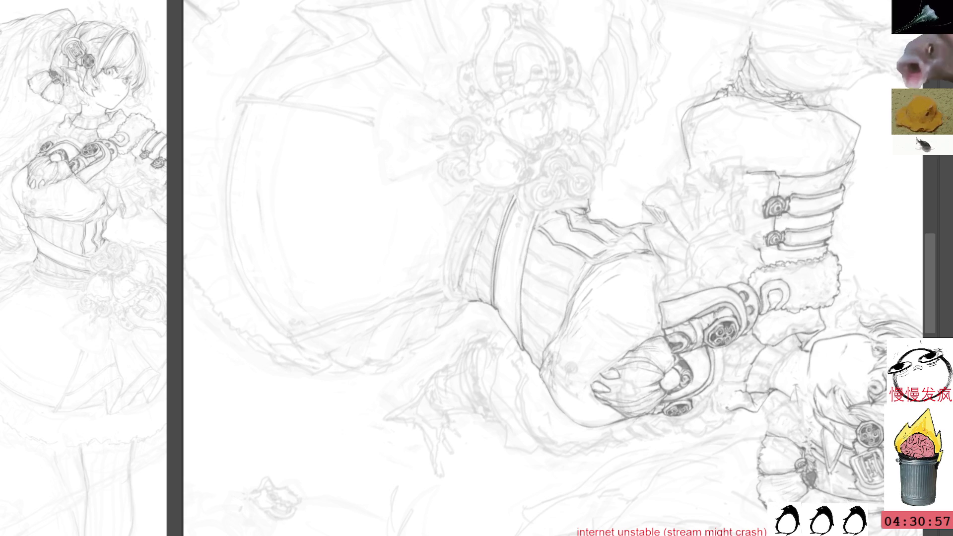
Pan and tilt the canvas so the head and arm sit at an easier drawing angle.
{"action": "mouse_move", "coordinate": [624, 99]}
{"action": "left_mouse_down"}
{"action": "mouse_move", "coordinate": [619, 45]}
{"action": "mouse_move", "coordinate": [672, 57]}
{"action": "mouse_move", "coordinate": [626, 52]}
{"action": "left_mouse_up"}
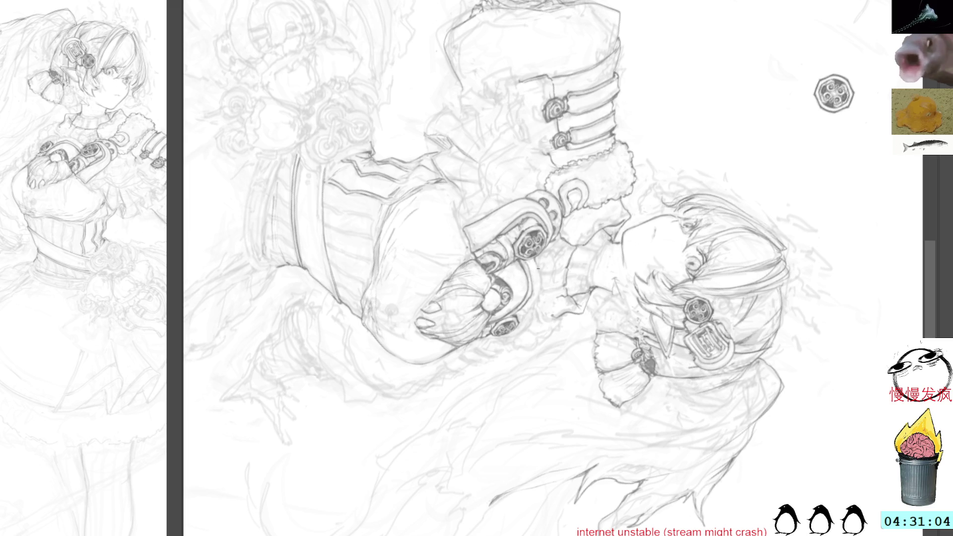
{"action": "mouse_move", "coordinate": [567, 246]}
{"action": "left_mouse_down"}
{"action": "mouse_move", "coordinate": [613, 188]}
{"action": "mouse_move", "coordinate": [546, 169]}
{"action": "left_mouse_up"}
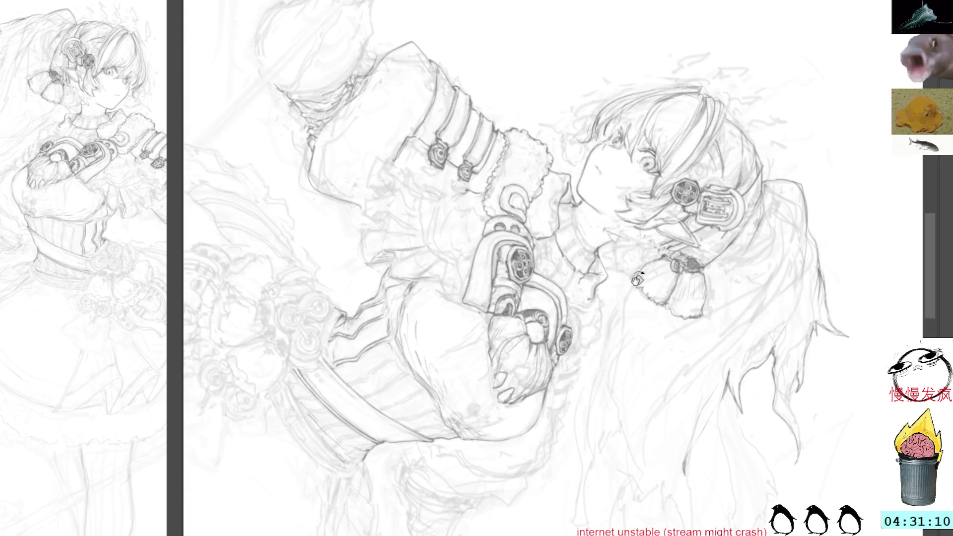
Reset the canvas rotation so the drawing is upright again.
{"action": "key", "text": "Delete"}
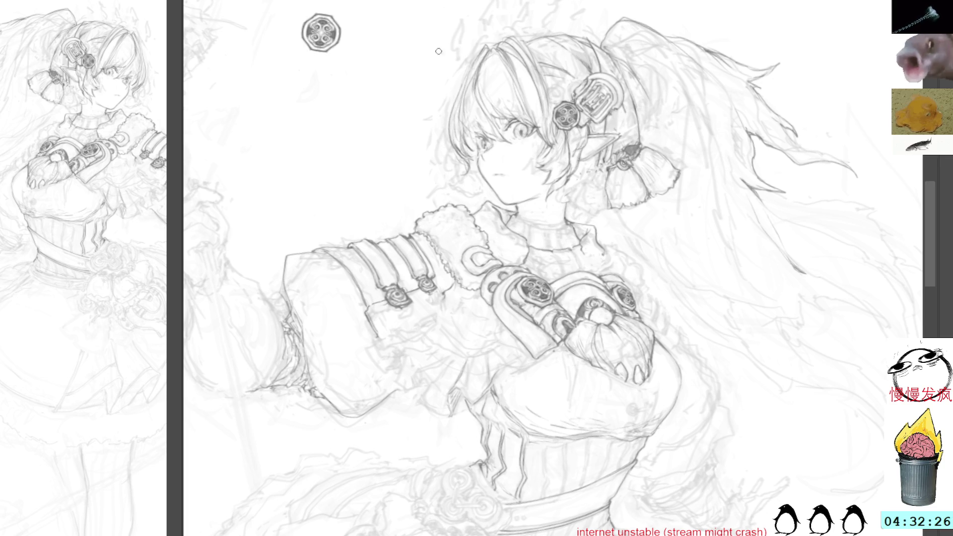
Draw dark hair strands along the left side of the elf girl's head.
{"action": "mouse_move", "coordinate": [450, 113]}
{"action": "left_mouse_down"}
{"action": "mouse_move", "coordinate": [438, 158]}
{"action": "mouse_move", "coordinate": [443, 138]}
{"action": "left_mouse_up"}
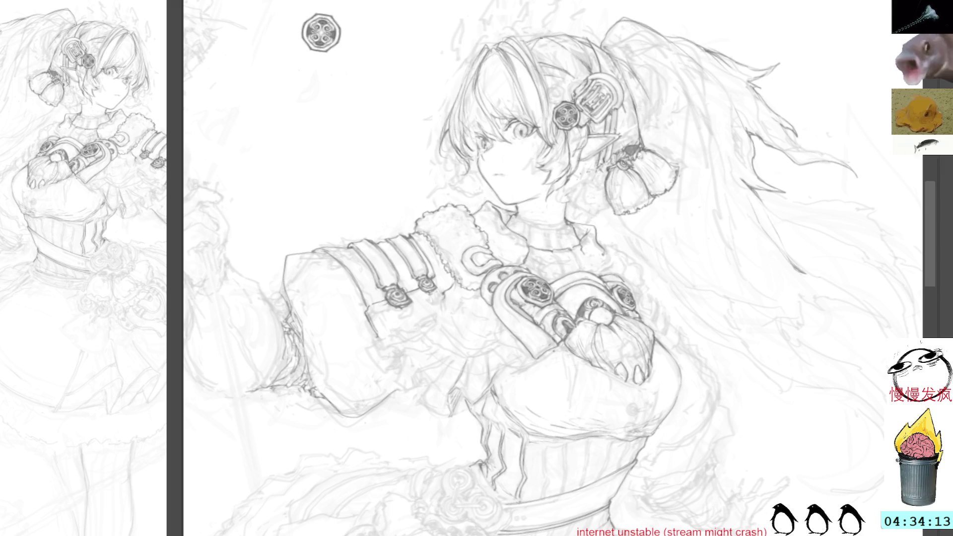
Ink a dark line along the flowing hair, then rotate the canvas about 35° clockwise.
{"action": "left_click_drag", "start_coordinate": [555, 9], "coordinate": [551, 144]}
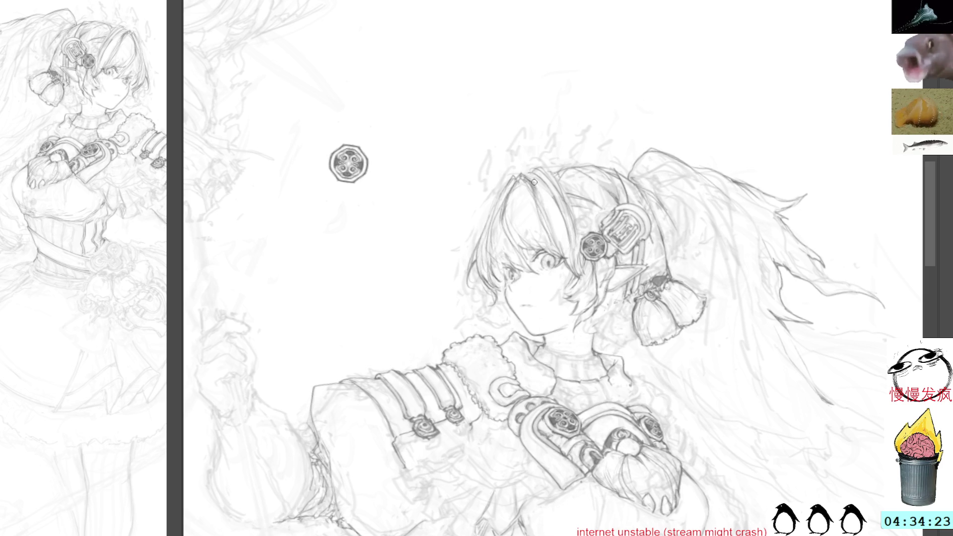
{"action": "left_click_drag", "start_coordinate": [536, 181], "coordinate": [570, 233]}
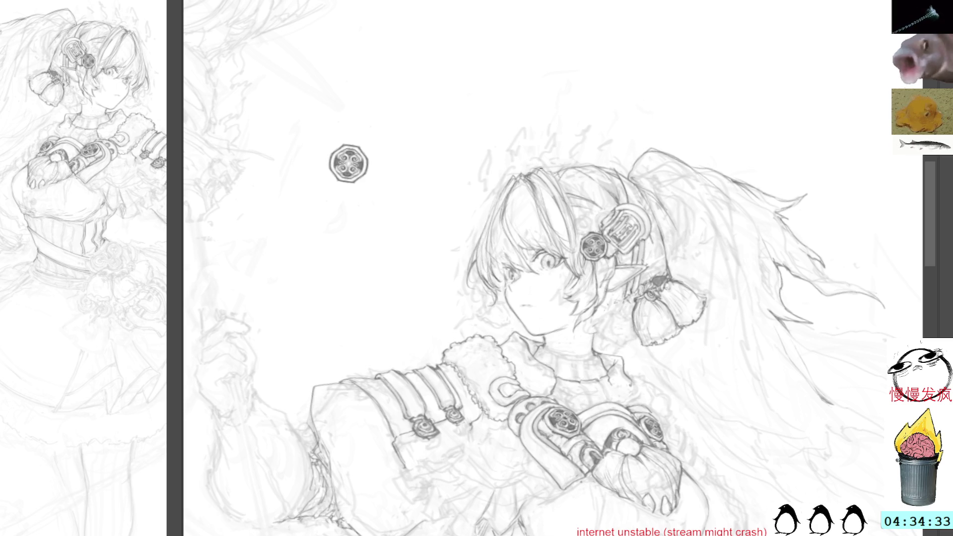
{"action": "left_click_drag", "start_coordinate": [611, 78], "coordinate": [636, 156]}
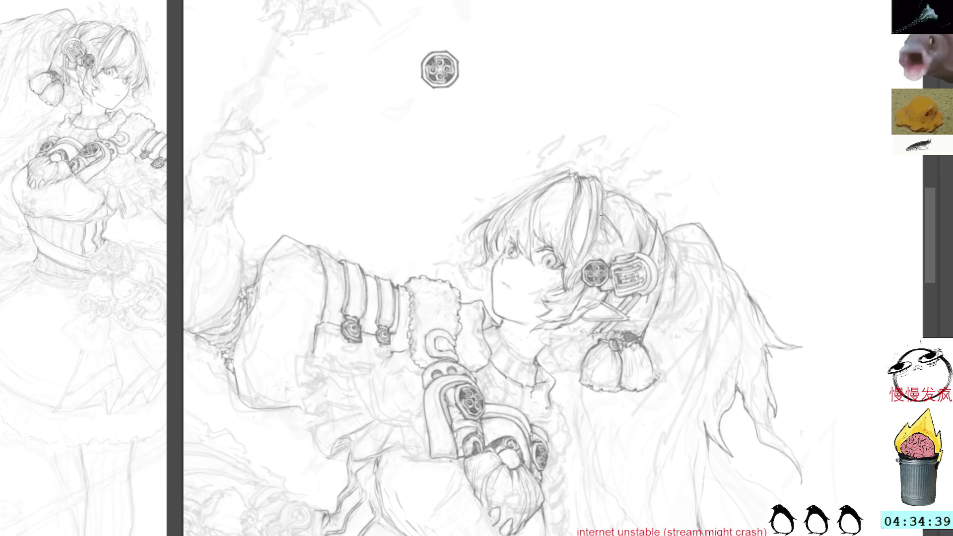
Rotate the canvas back to nearly upright for work on the ear tassel.
{"action": "mouse_move", "coordinate": [629, 169]}
{"action": "left_mouse_down"}
{"action": "mouse_move", "coordinate": [637, 130]}
{"action": "mouse_move", "coordinate": [568, 119]}
{"action": "left_mouse_up"}
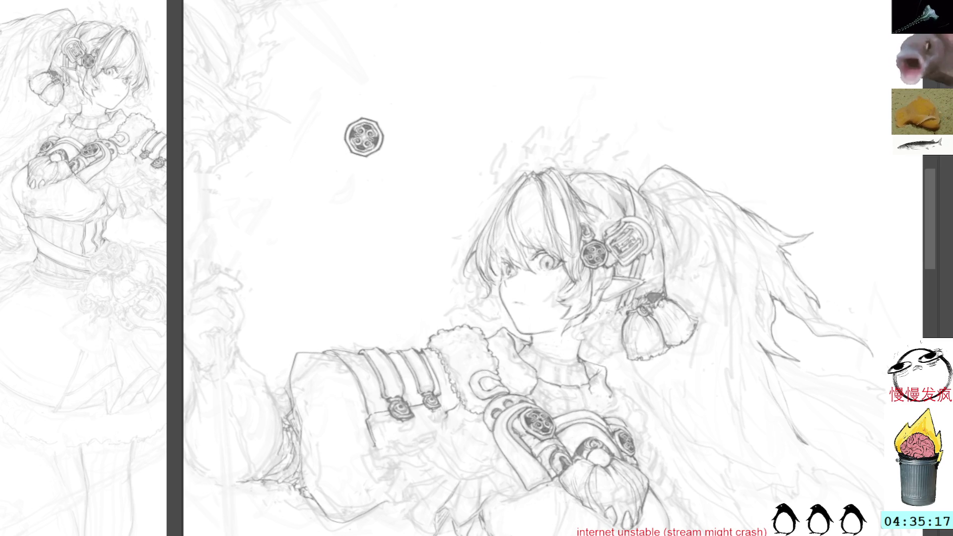
Rotate the canvas about 90° counterclockwise to rework the hair and sleeve sideways.
{"action": "key", "text": "Delete"}
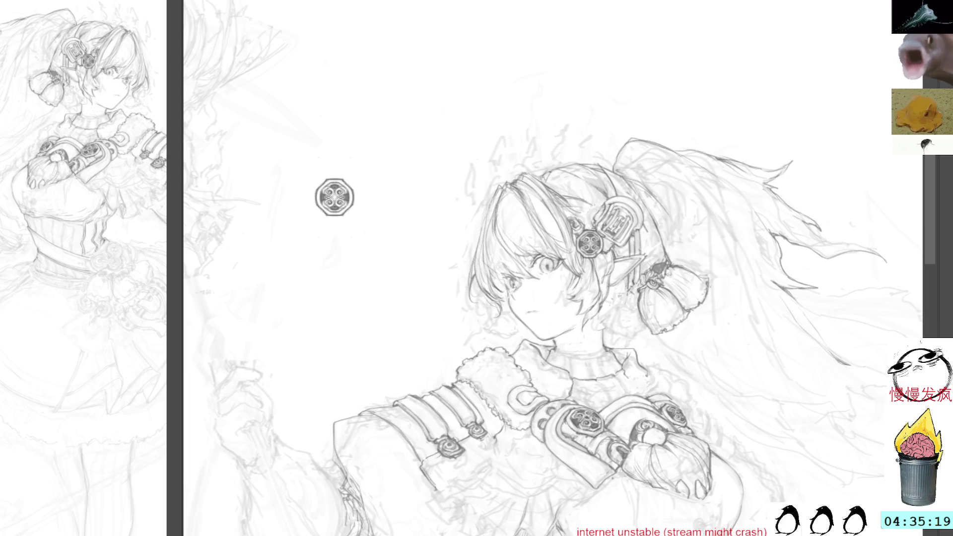
{"action": "left_click_drag", "start_coordinate": [651, 75], "coordinate": [417, 149]}
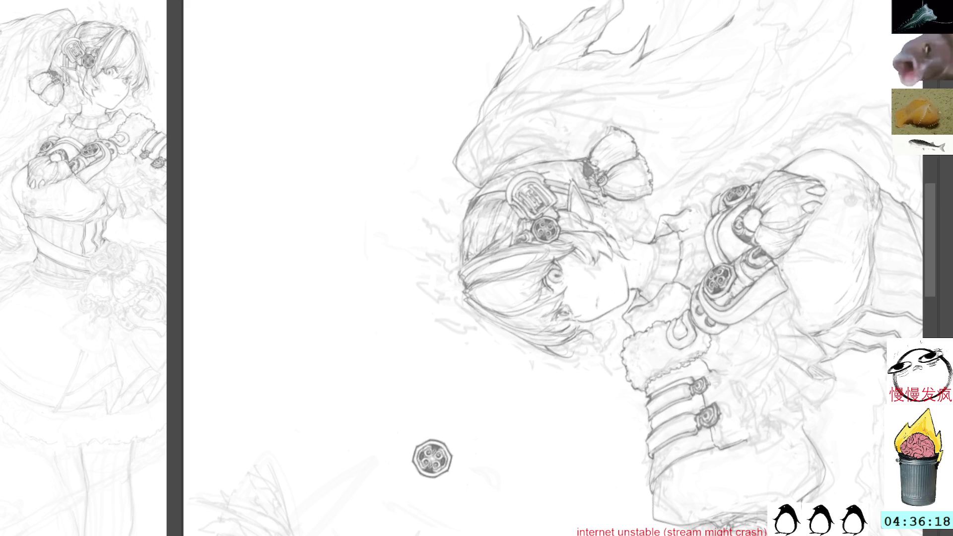
Pan and rotate the canvas until the girl stands upright, then sketch small collar strokes.
{"action": "mouse_move", "coordinate": [799, 135]}
{"action": "left_mouse_down"}
{"action": "mouse_move", "coordinate": [712, 156]}
{"action": "mouse_move", "coordinate": [677, 151]}
{"action": "left_mouse_up"}
{"action": "mouse_move", "coordinate": [719, 74]}
{"action": "left_mouse_down"}
{"action": "mouse_move", "coordinate": [763, 179]}
{"action": "mouse_move", "coordinate": [707, 164]}
{"action": "left_mouse_up"}
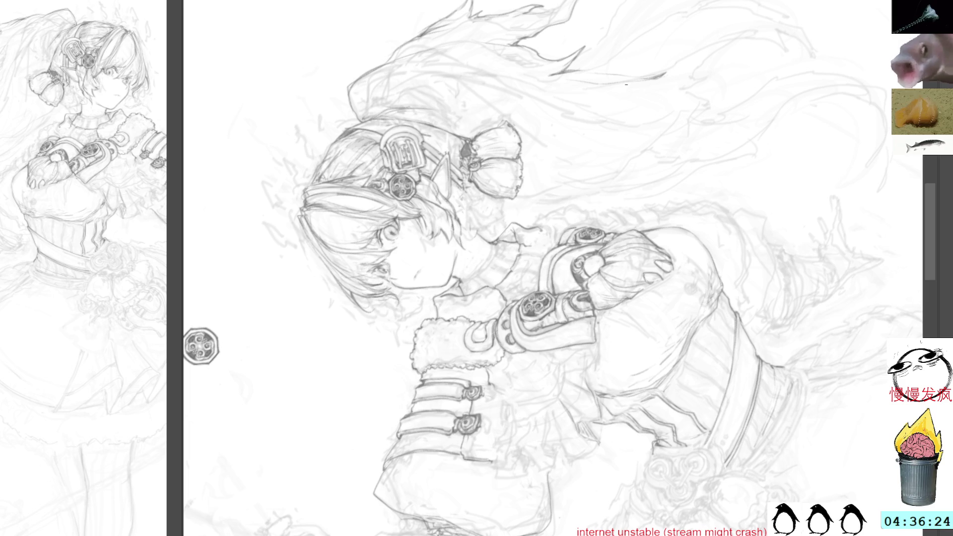
{"action": "left_click_drag", "start_coordinate": [638, 121], "coordinate": [670, 164]}
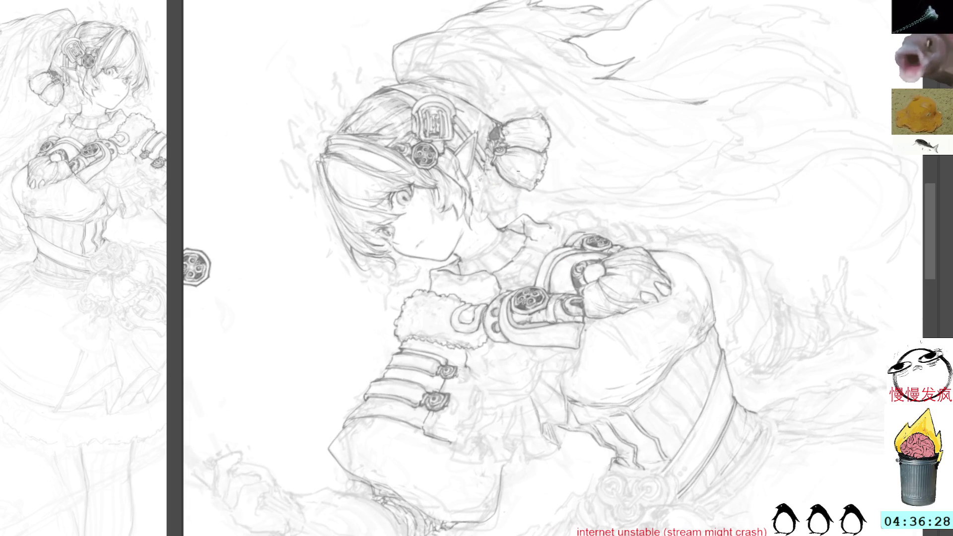
{"action": "left_click_drag", "start_coordinate": [608, 141], "coordinate": [516, 194]}
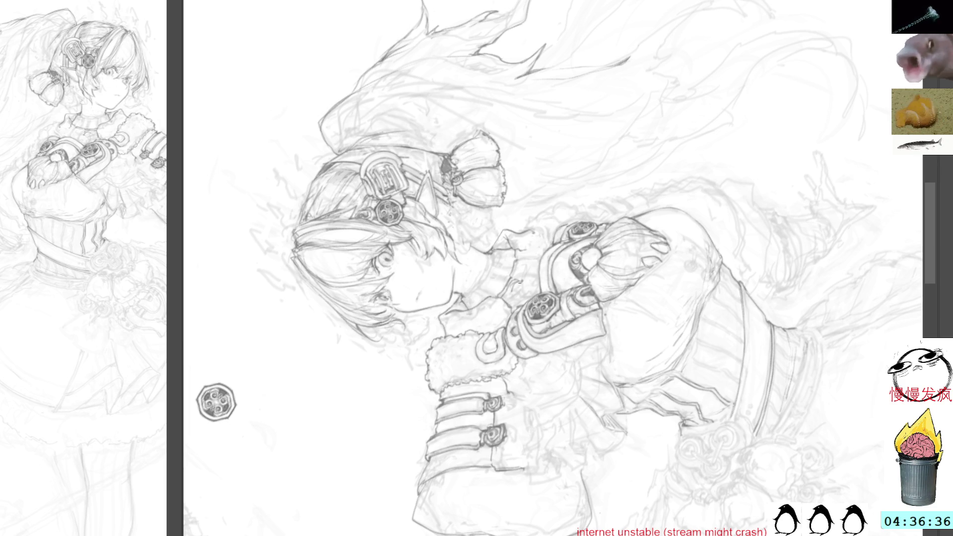
{"action": "mouse_move", "coordinate": [566, 134]}
{"action": "left_mouse_down"}
{"action": "mouse_move", "coordinate": [681, 119]}
{"action": "mouse_move", "coordinate": [742, 220]}
{"action": "left_mouse_up"}
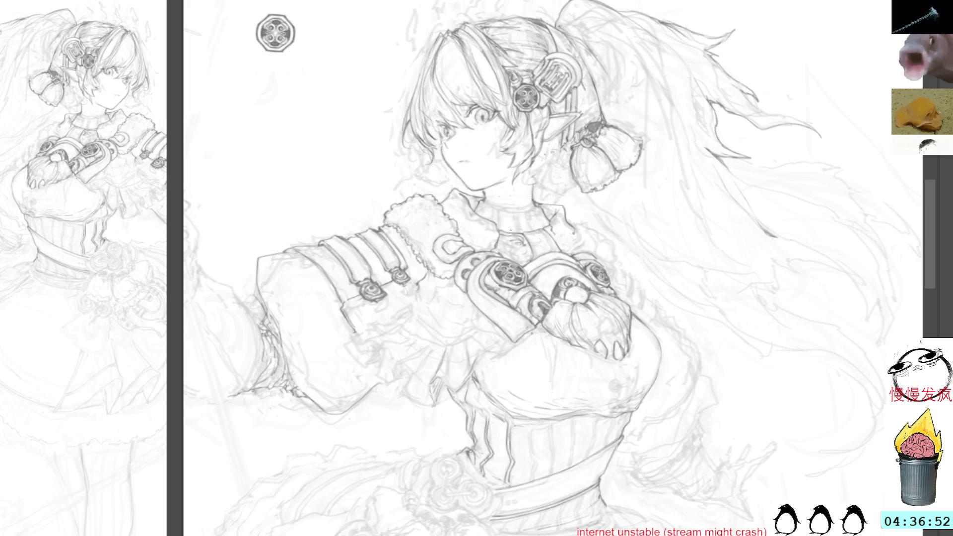
{"action": "mouse_move", "coordinate": [508, 252]}
{"action": "left_mouse_down"}
{"action": "mouse_move", "coordinate": [516, 243]}
{"action": "mouse_move", "coordinate": [528, 257]}
{"action": "left_mouse_up"}
Undo the trial collar stroke and draw three zigzag fold lines along the puffed sleeve's lower edge.
{"action": "key", "text": "ctrl+z"}
{"action": "key", "text": "ctrl+z"}
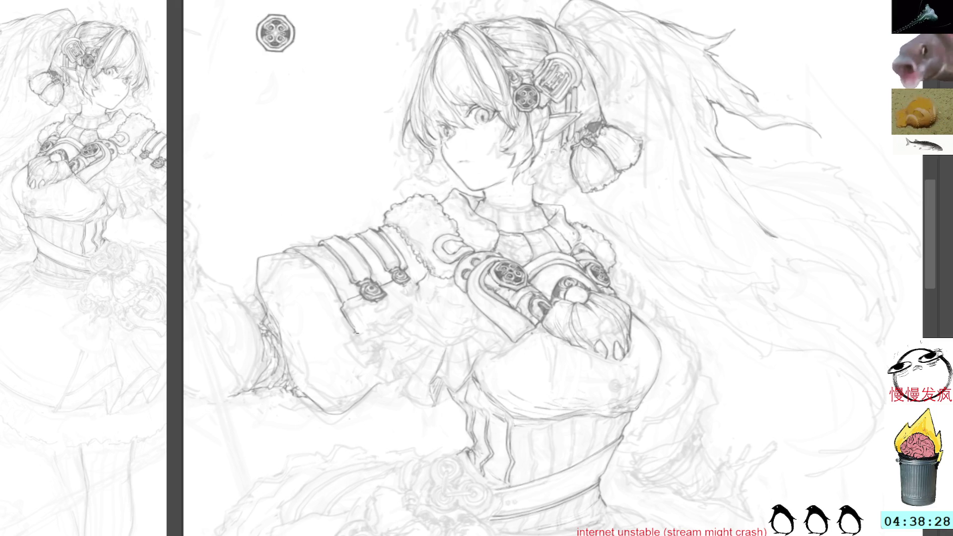
{"action": "mouse_move", "coordinate": [353, 334]}
{"action": "left_mouse_down"}
{"action": "mouse_move", "coordinate": [341, 340]}
{"action": "mouse_move", "coordinate": [362, 368]}
{"action": "mouse_move", "coordinate": [384, 362]}
{"action": "mouse_move", "coordinate": [378, 375]}
{"action": "left_mouse_up"}
{"action": "mouse_move", "coordinate": [388, 375]}
{"action": "left_mouse_down"}
{"action": "mouse_move", "coordinate": [379, 386]}
{"action": "mouse_move", "coordinate": [392, 383]}
{"action": "mouse_move", "coordinate": [391, 370]}
{"action": "left_mouse_up"}
{"action": "mouse_move", "coordinate": [404, 358]}
{"action": "left_mouse_down"}
{"action": "mouse_move", "coordinate": [392, 368]}
{"action": "mouse_move", "coordinate": [406, 388]}
{"action": "left_mouse_up"}
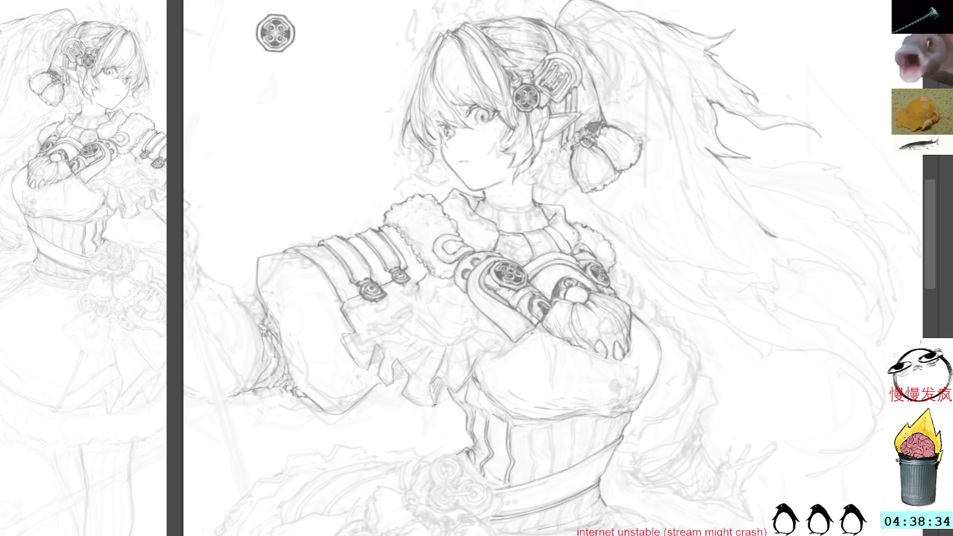